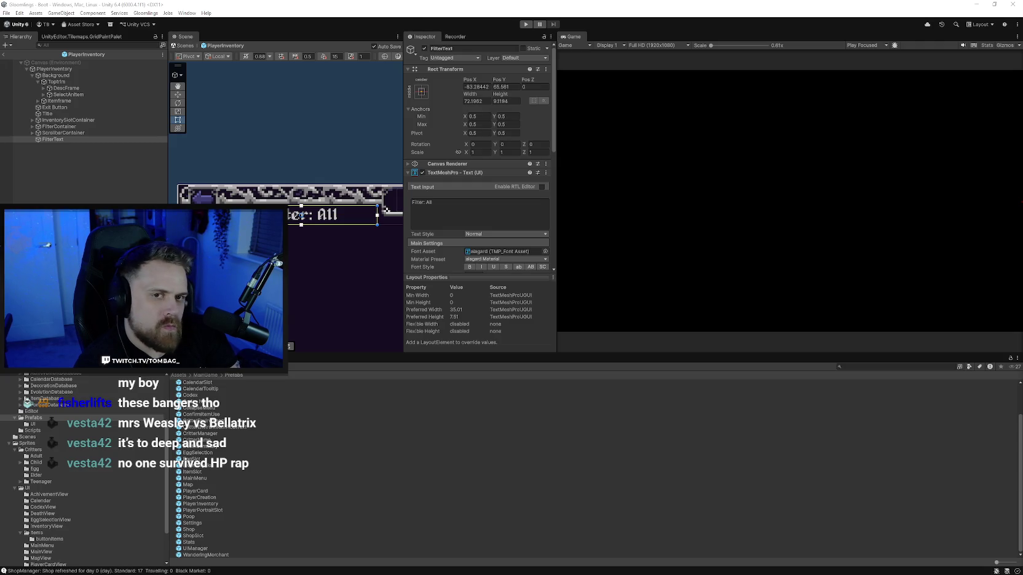
Select PlayerInventory and show its Inventory UI script with grid, filter button and item detail references
click(54, 69)
scroll(481, 234, down, 5)
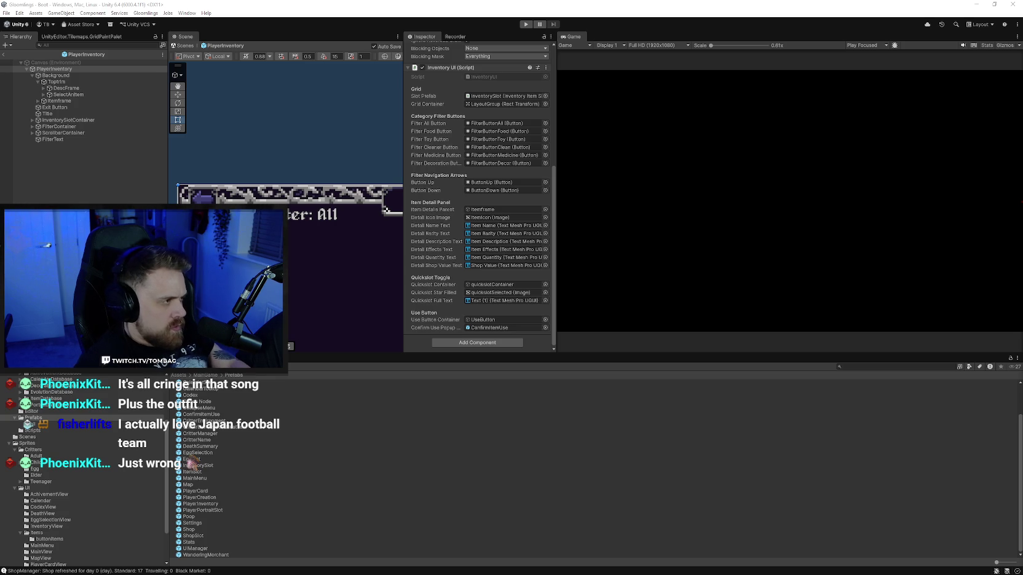
After recompiling, assign FilterText to the Inventory UI Filter Text field and enter Play mode
click(626, 360)
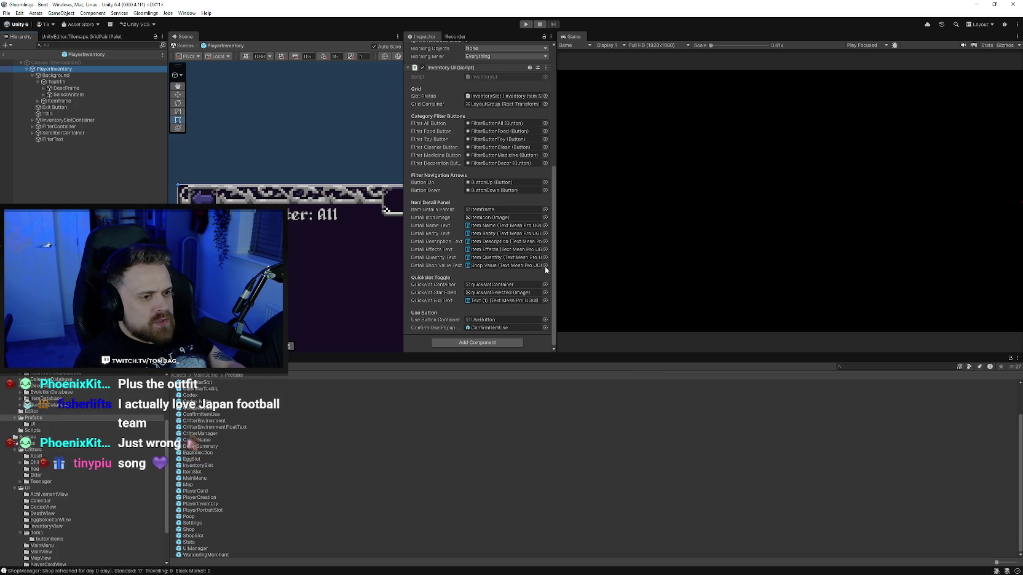
scroll(492, 276, down, 6)
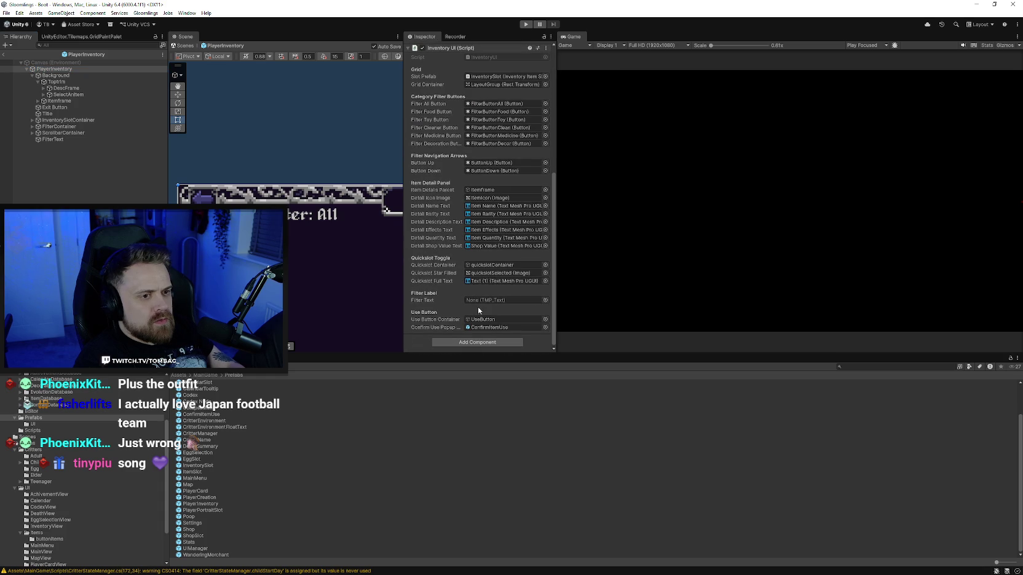
drag(61, 140, 489, 301)
click(526, 24)
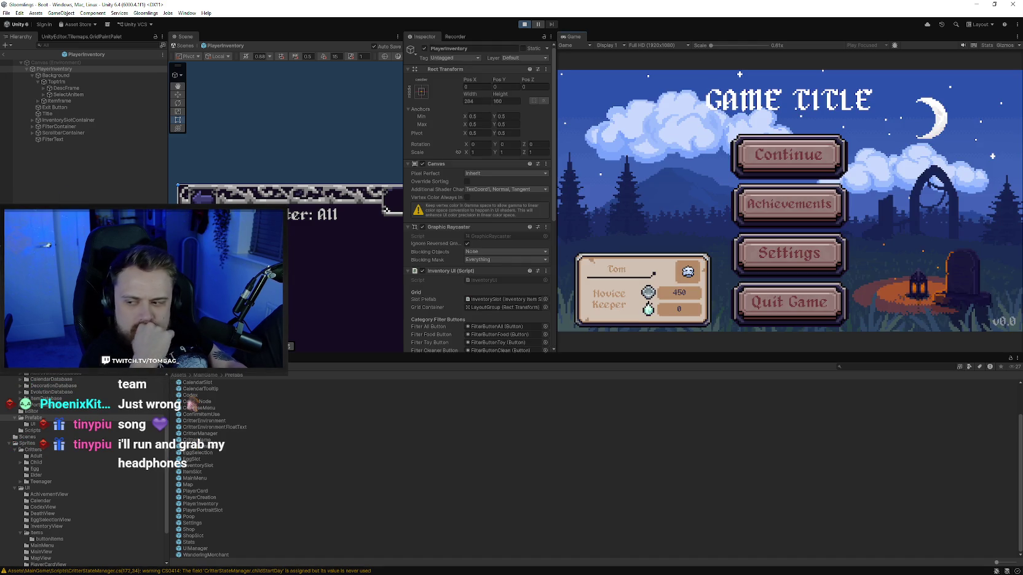
Continue the saved game and open the Bag inventory from the in-game Menu
click(737, 161)
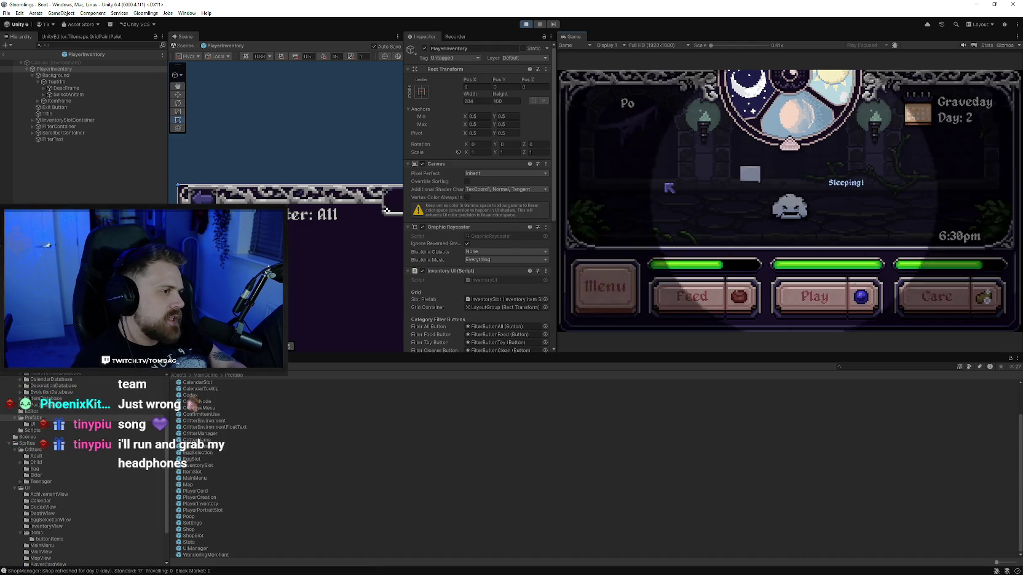
click(605, 286)
click(639, 161)
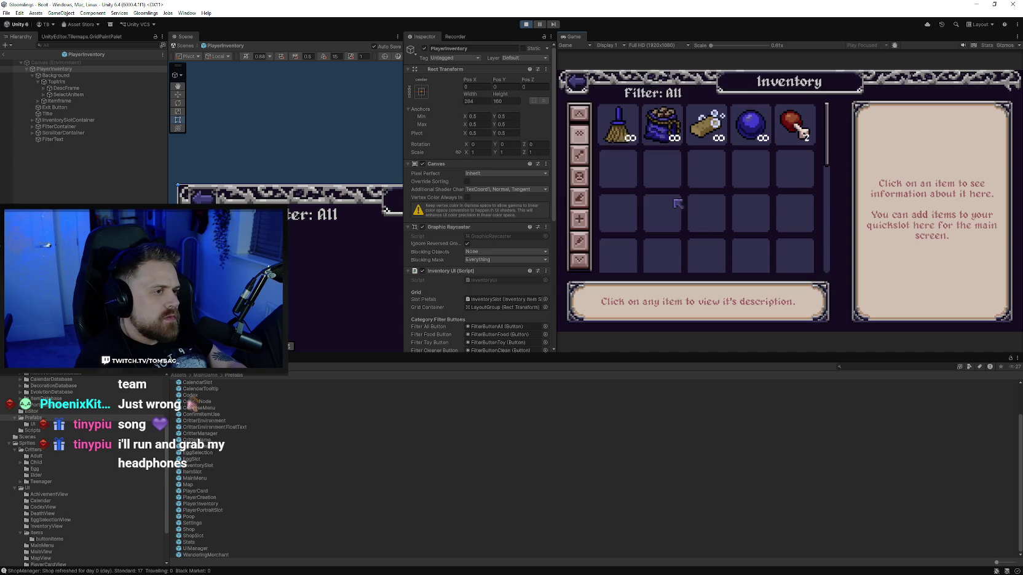
Cycle the inventory filters from Food through Medicine and back to All
click(579, 155)
click(579, 177)
click(579, 198)
click(579, 219)
click(580, 240)
click(578, 198)
click(579, 177)
click(579, 134)
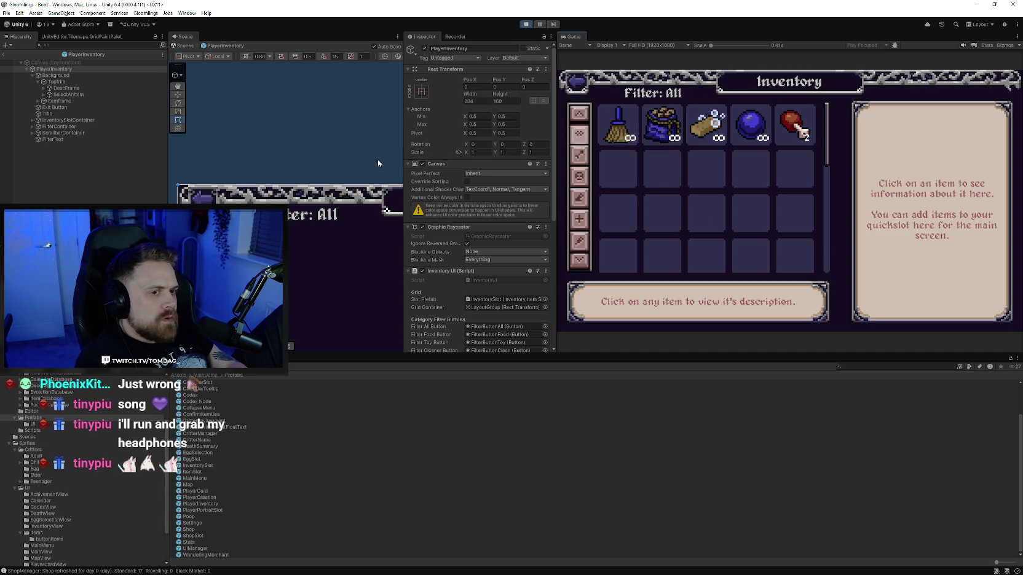
Eyedrop dark purple 160D22 as the FilterText label's Vertex Color
click(325, 219)
scroll(529, 203, down, 2)
click(541, 208)
click(390, 216)
click(476, 208)
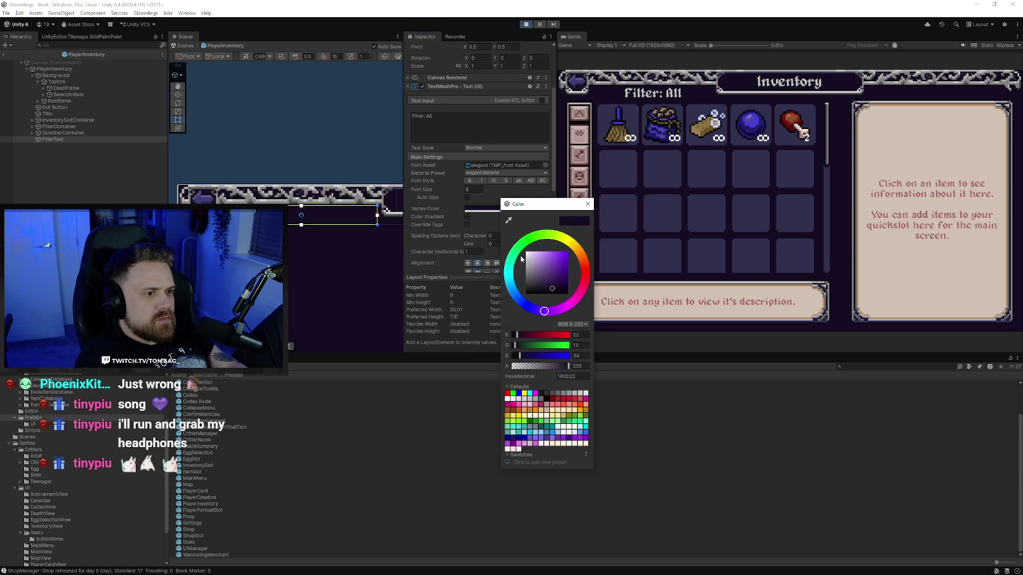
Lighten the filter label's purple slightly and exit Play mode
drag(552, 288, 551, 283)
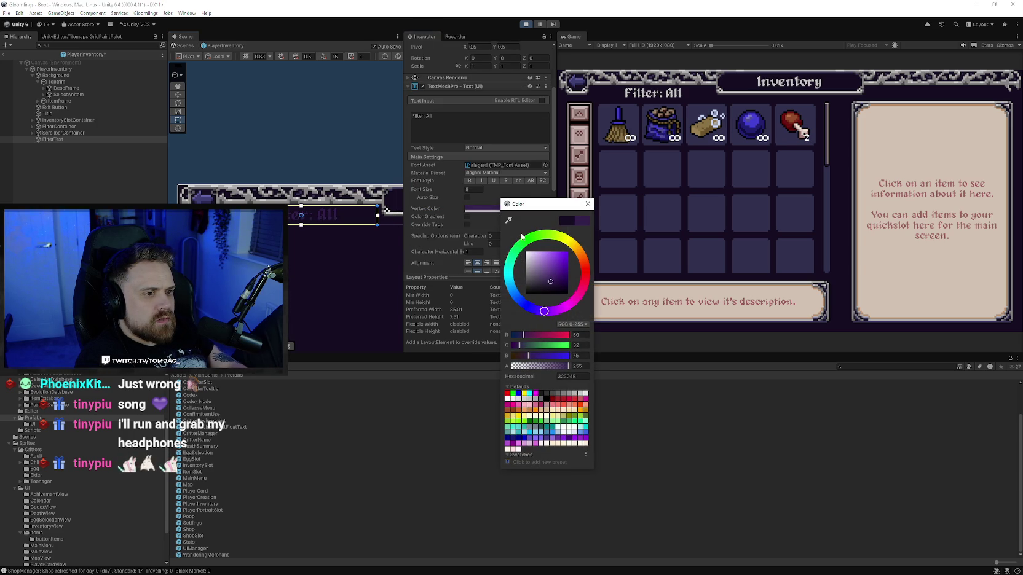
click(588, 203)
click(324, 109)
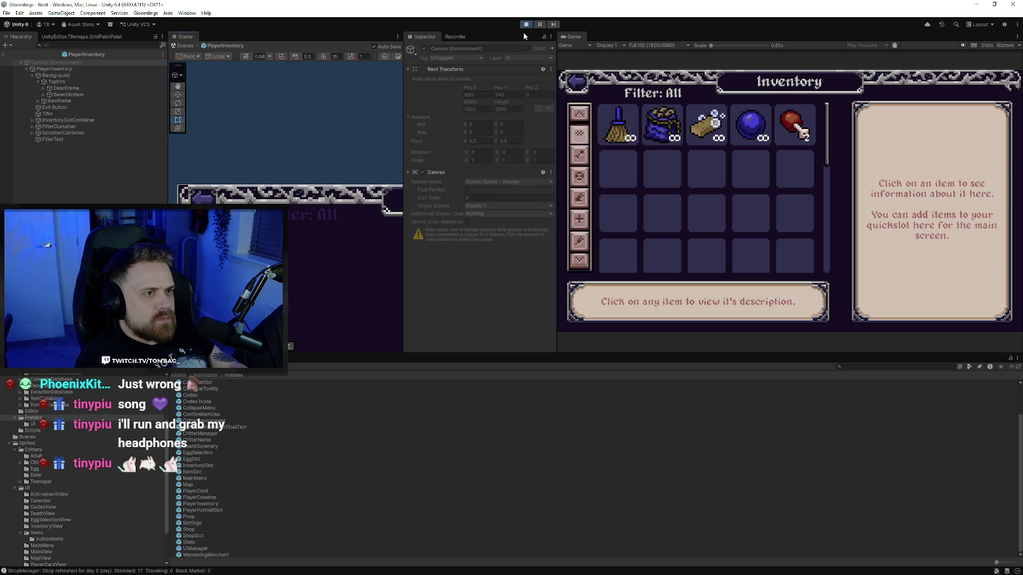
click(525, 25)
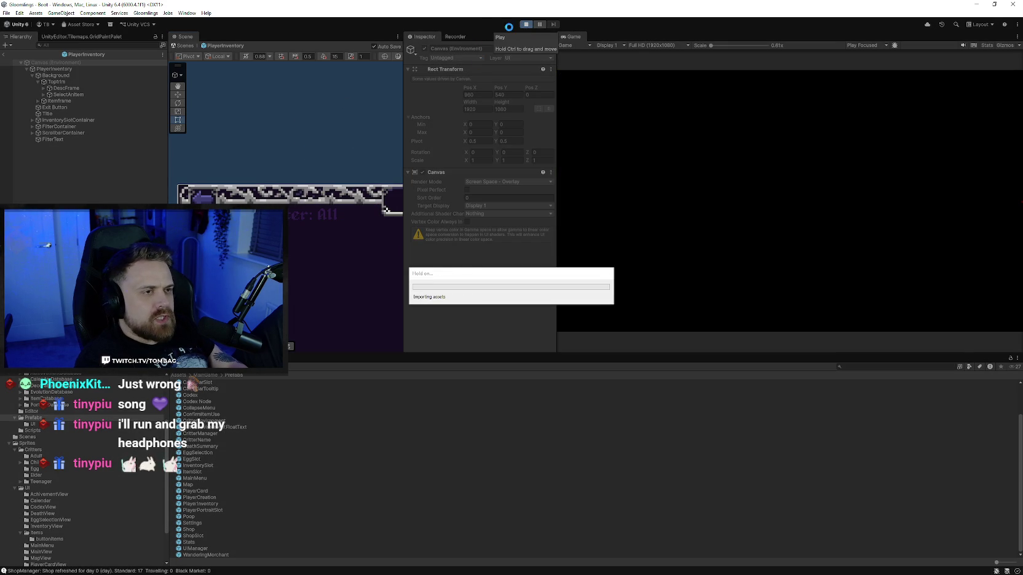
click(527, 26)
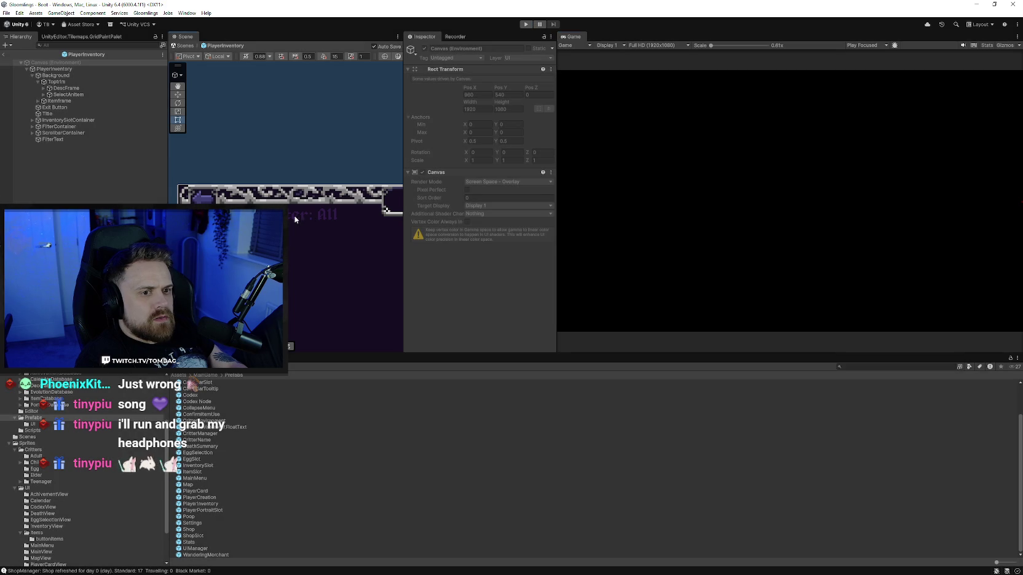
Left-align the FilterText label, nudge its left edge inward, and run the game again
click(296, 217)
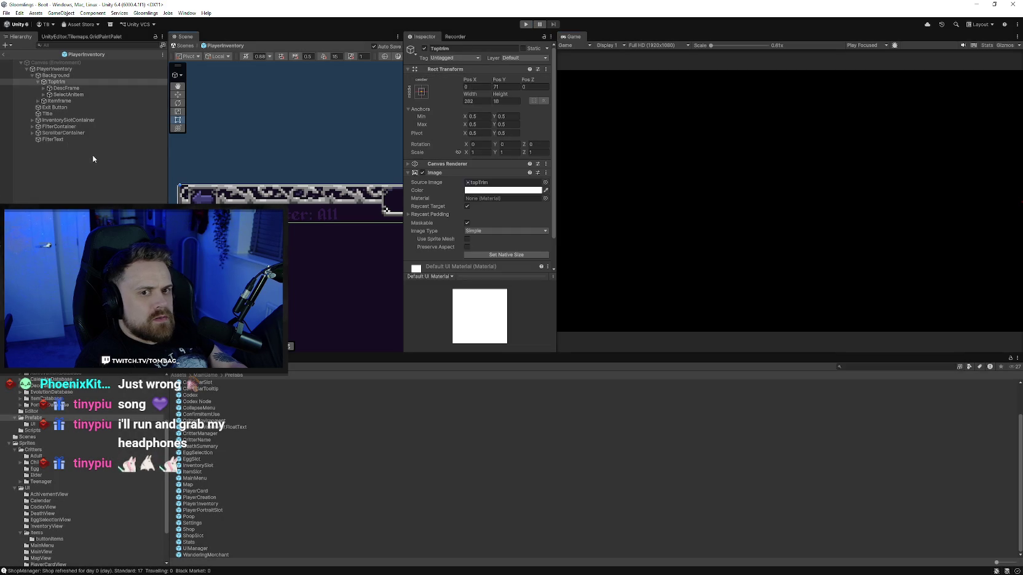
scroll(442, 209, down, 5)
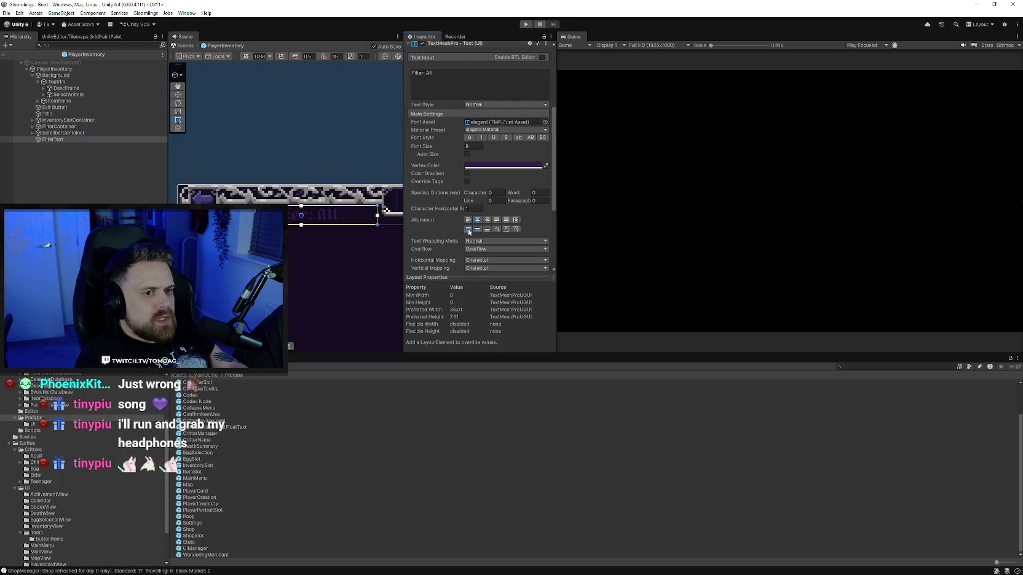
click(468, 221)
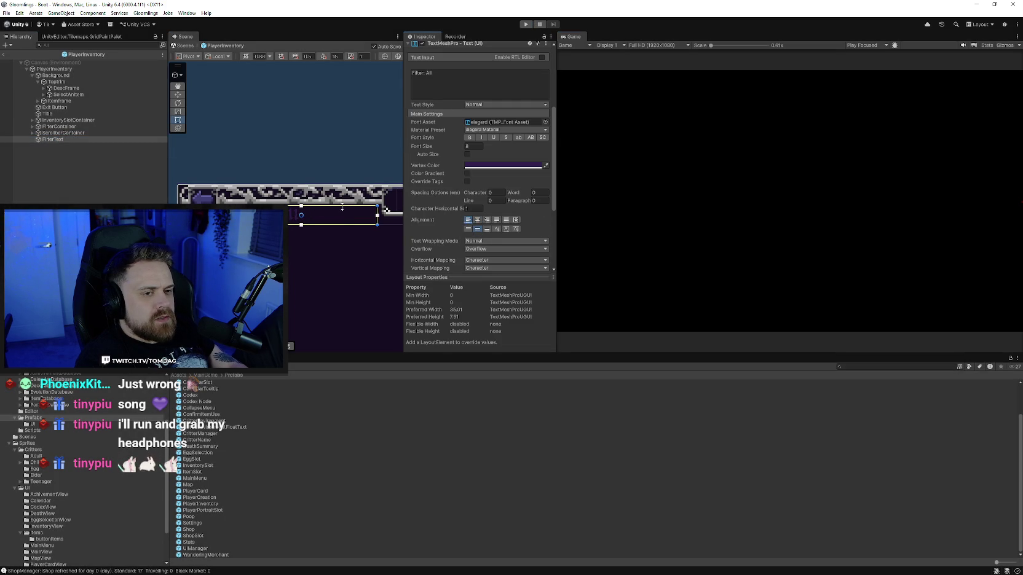
drag(301, 215, 303, 215)
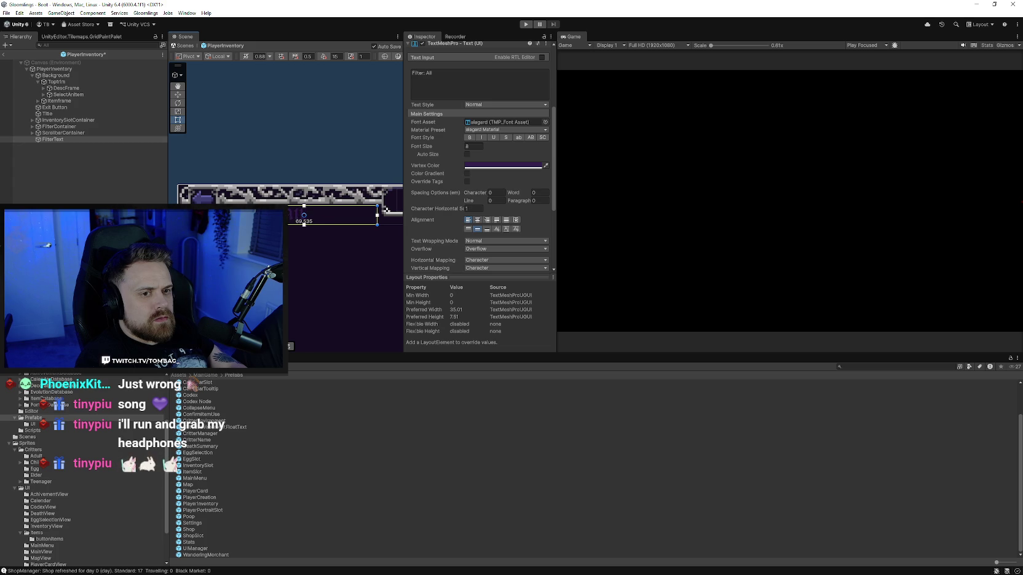
click(303, 152)
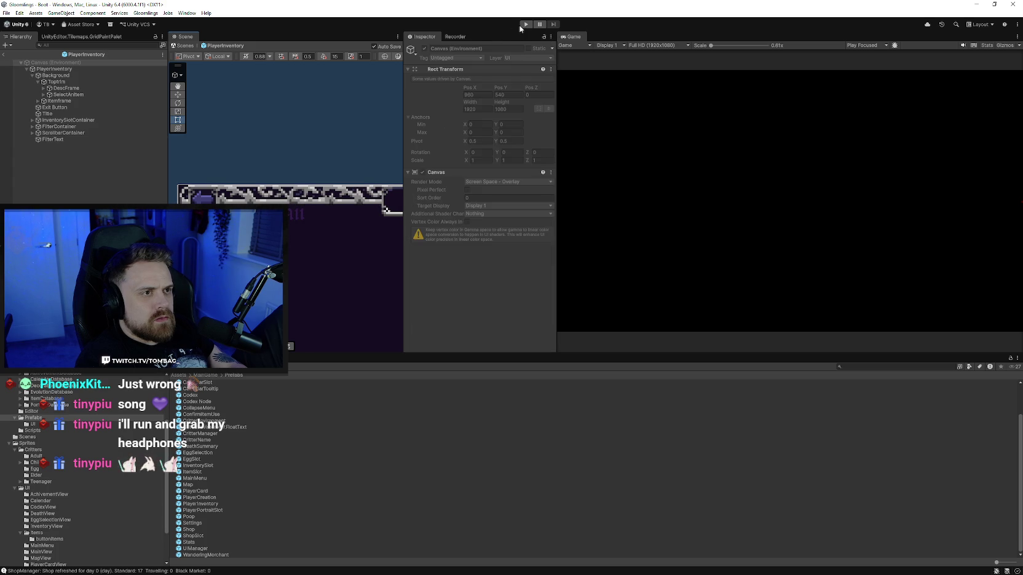
click(525, 24)
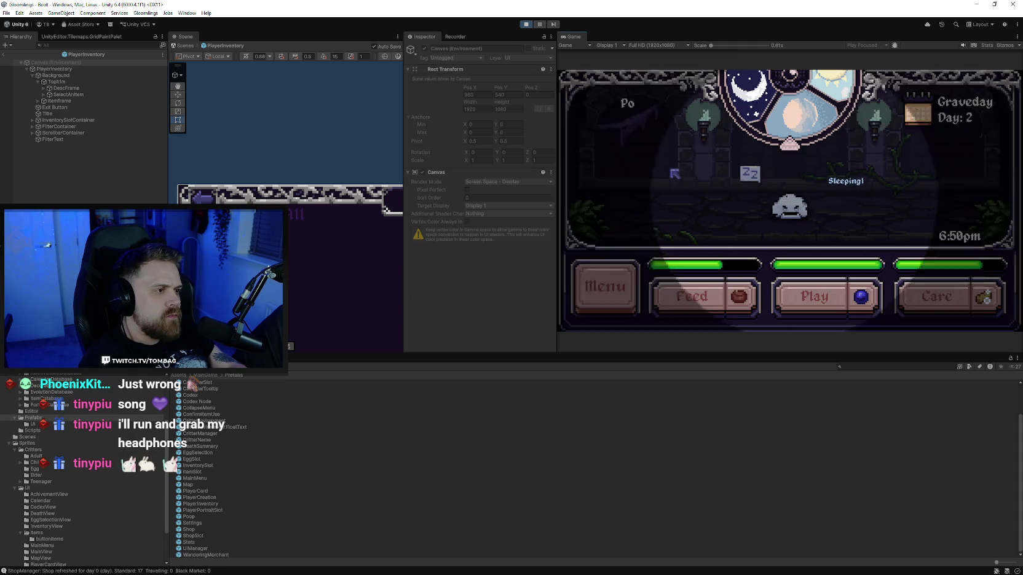
click(605, 286)
click(604, 153)
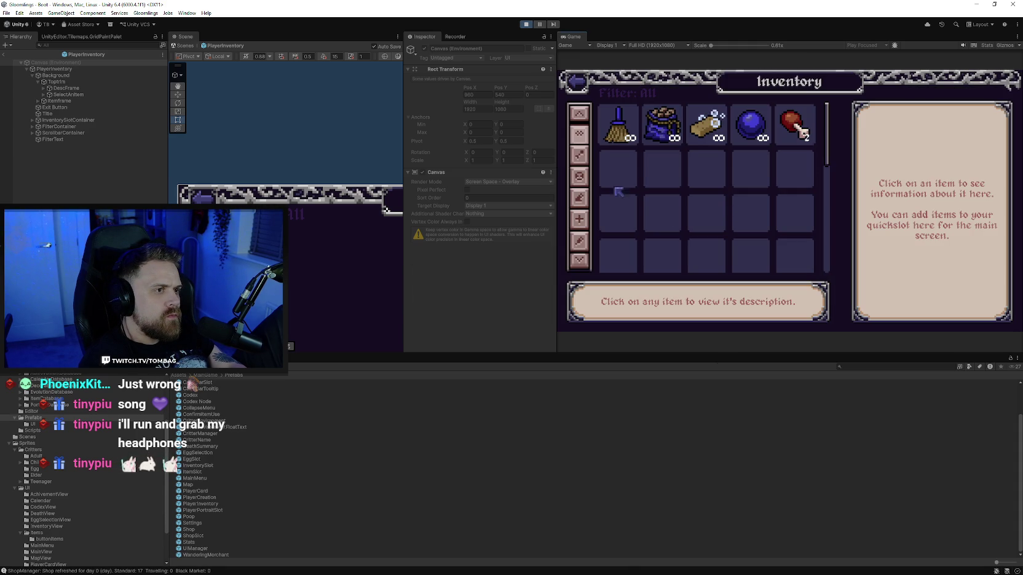
click(581, 177)
click(579, 198)
click(578, 219)
click(579, 240)
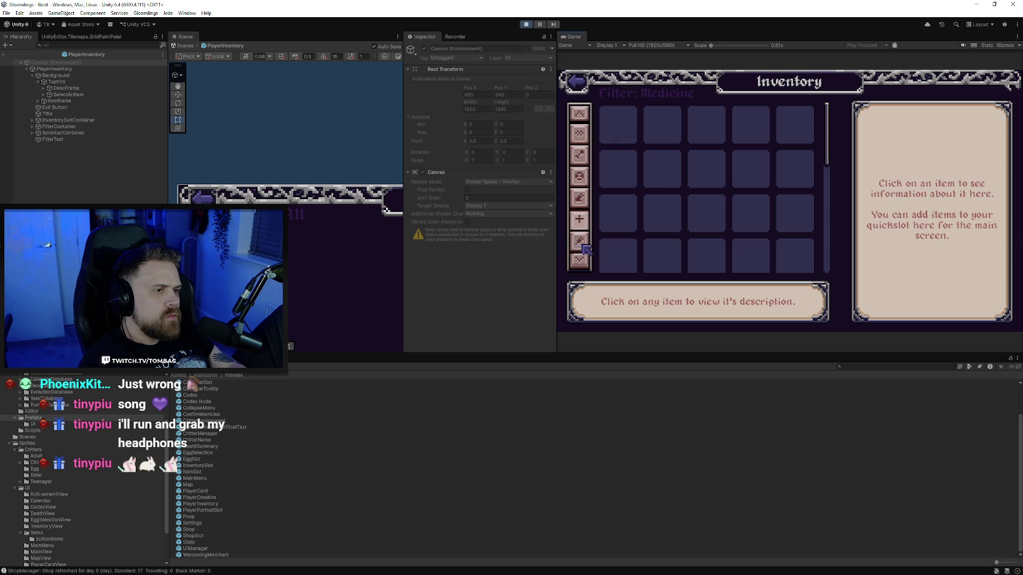
click(581, 239)
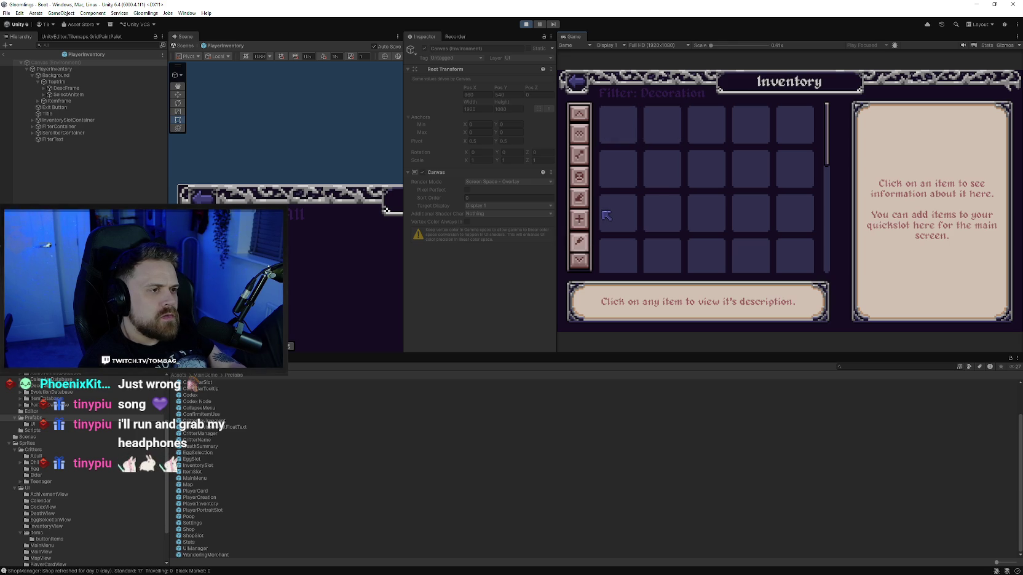
click(581, 221)
click(578, 183)
click(579, 154)
click(580, 134)
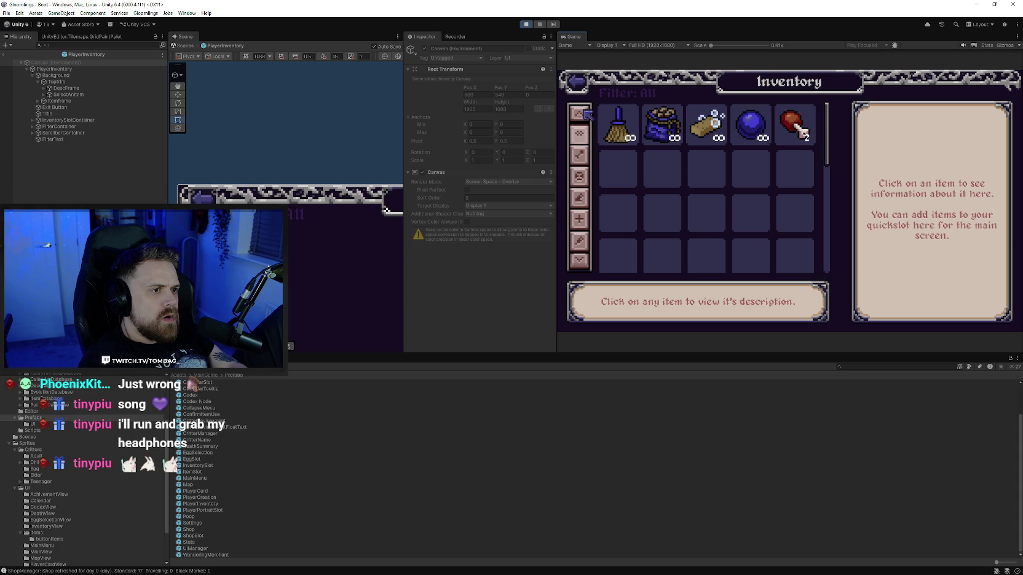
click(581, 155)
click(581, 176)
click(581, 198)
click(585, 243)
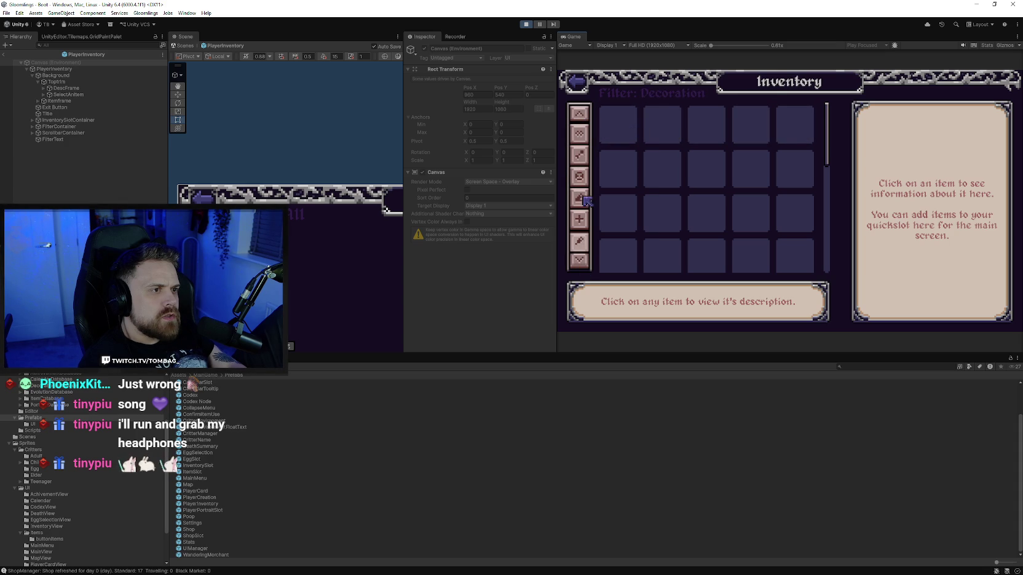
click(580, 134)
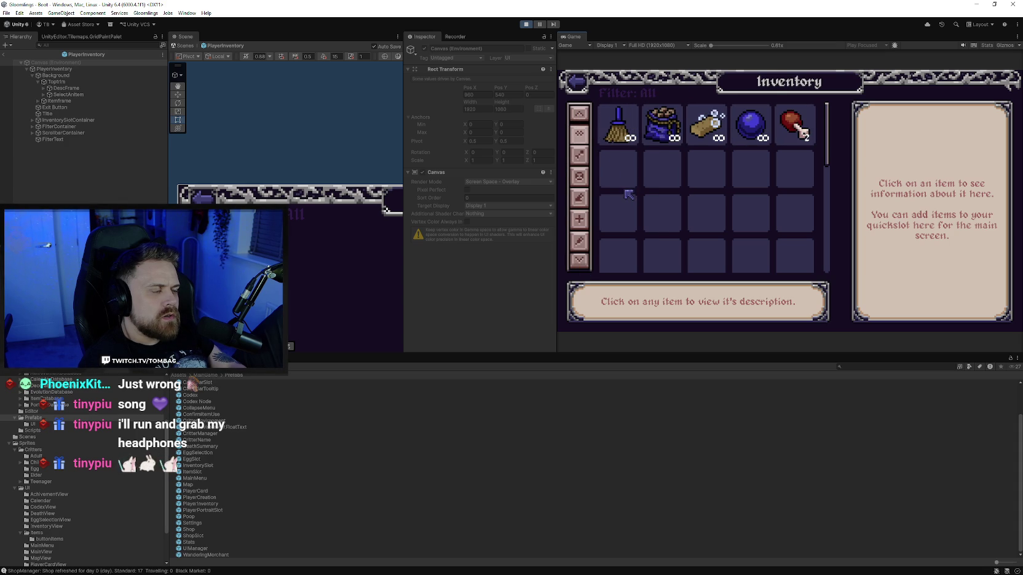
click(579, 154)
click(580, 177)
click(581, 197)
click(583, 242)
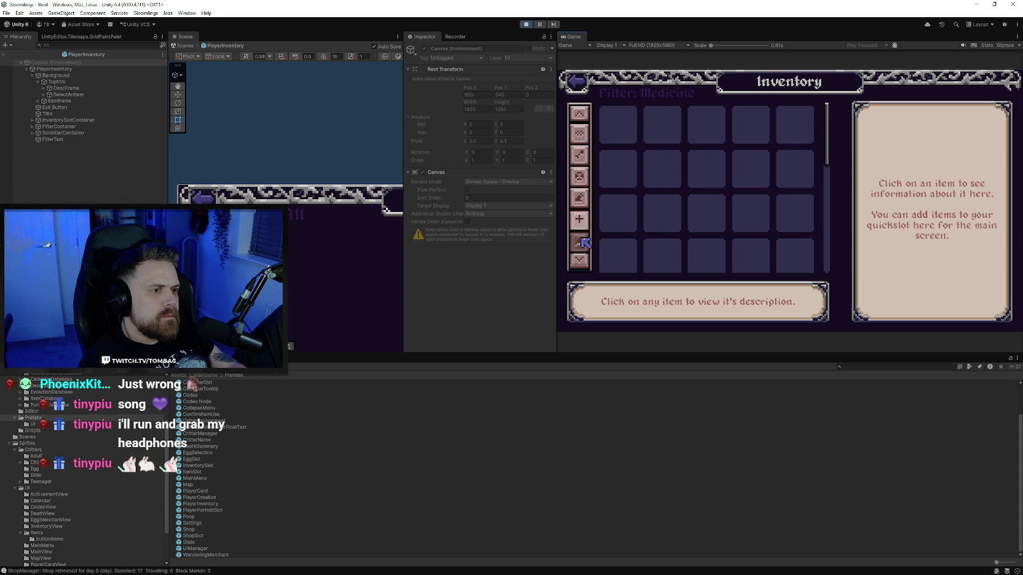
click(583, 176)
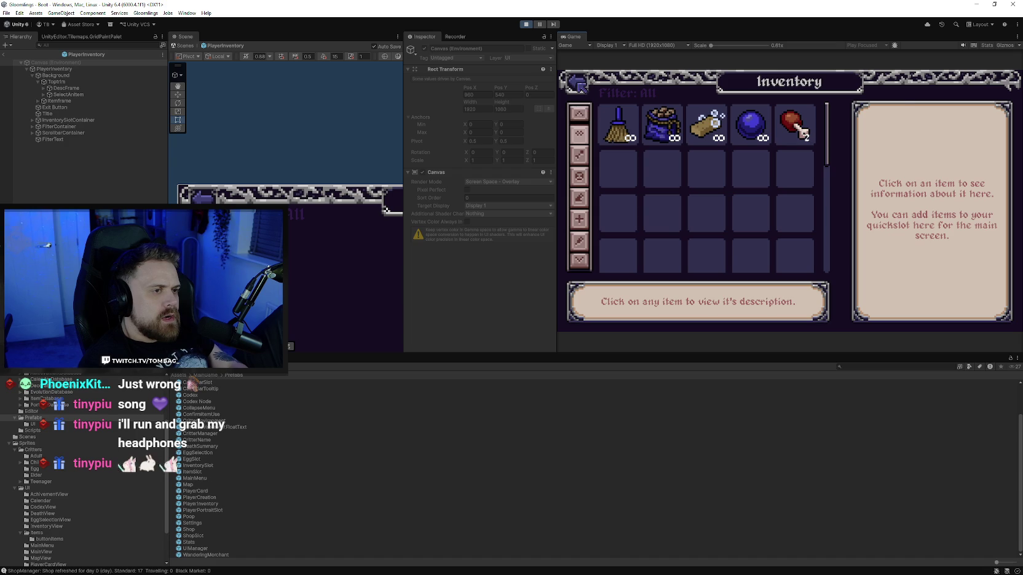
click(578, 84)
click(632, 268)
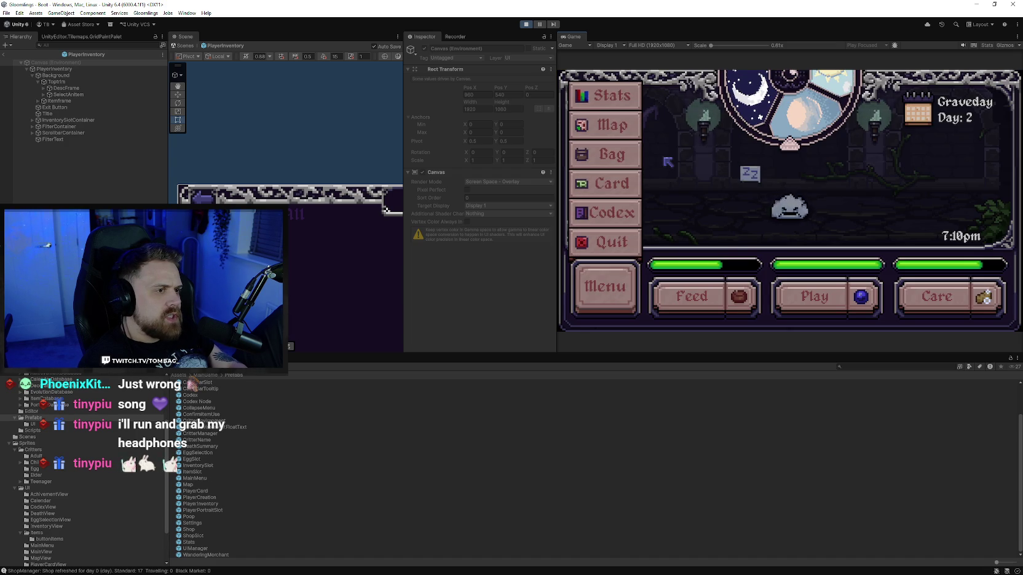
click(646, 160)
click(596, 89)
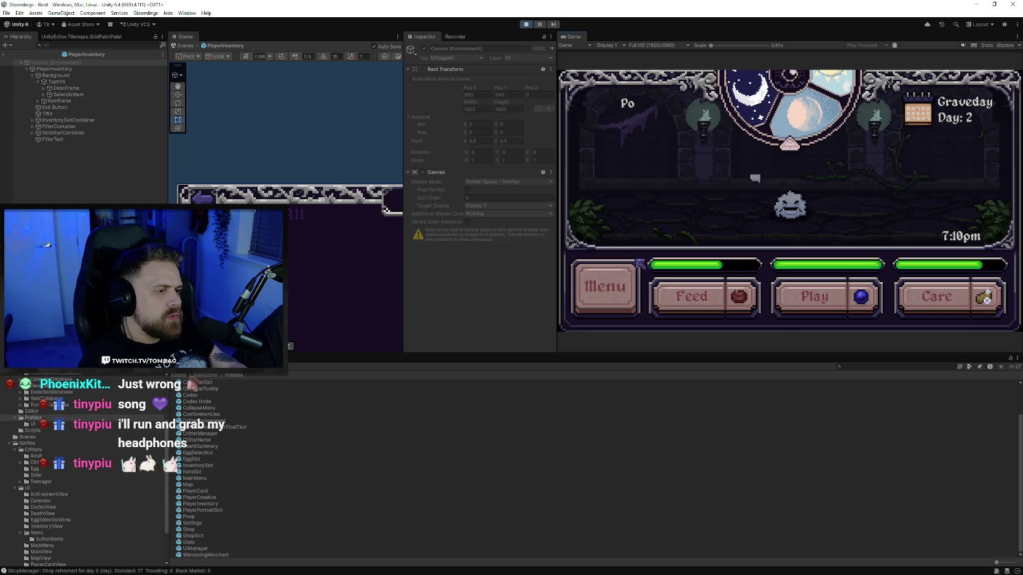
click(614, 126)
click(826, 235)
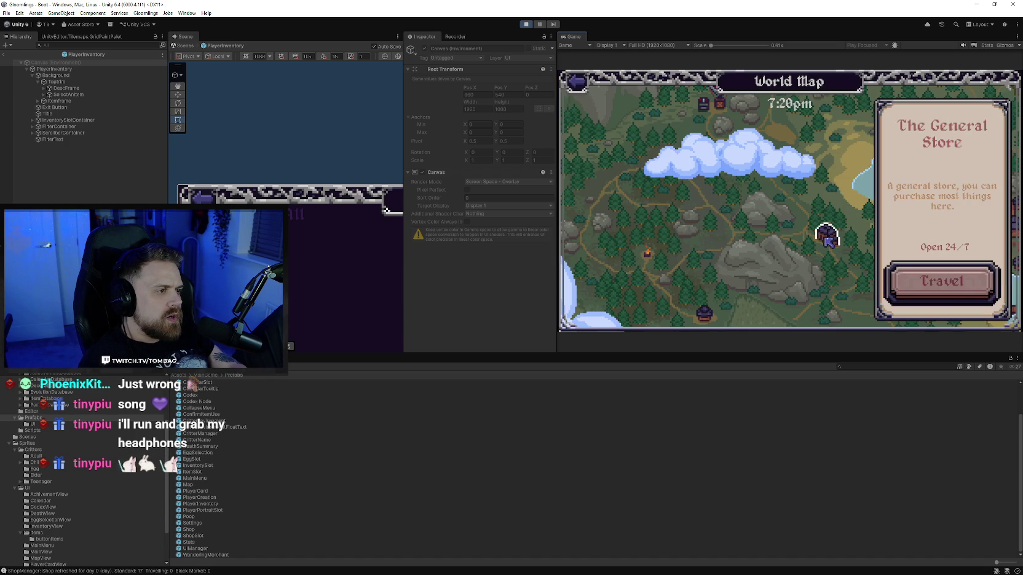
Visit the General Store, then check Bonzo's Travelling Balloon info on the World Map
click(964, 294)
scroll(799, 203, down, 3)
scroll(799, 202, up, 3)
scroll(797, 200, down, 3)
scroll(797, 200, up, 3)
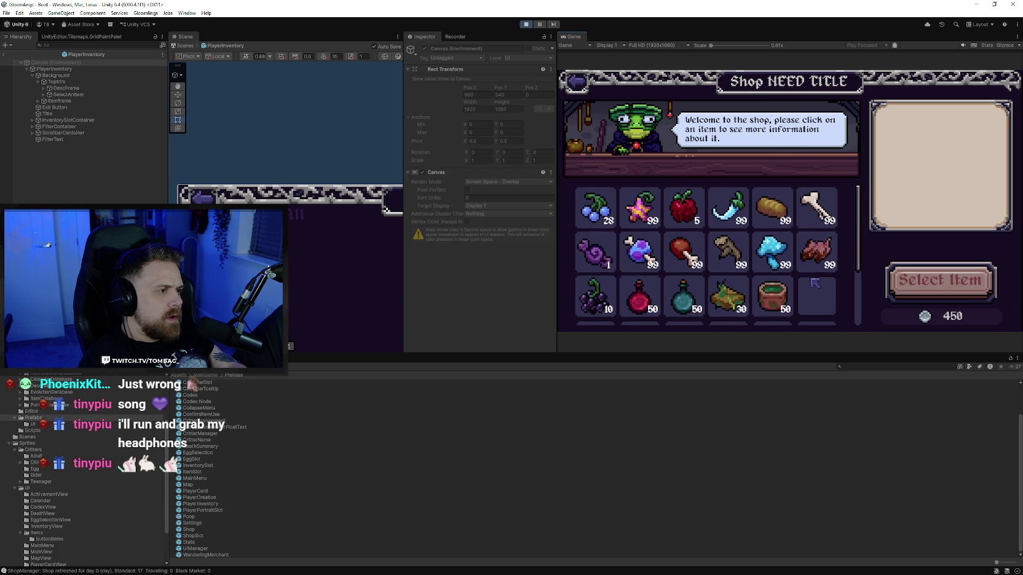
key(Escape)
click(725, 203)
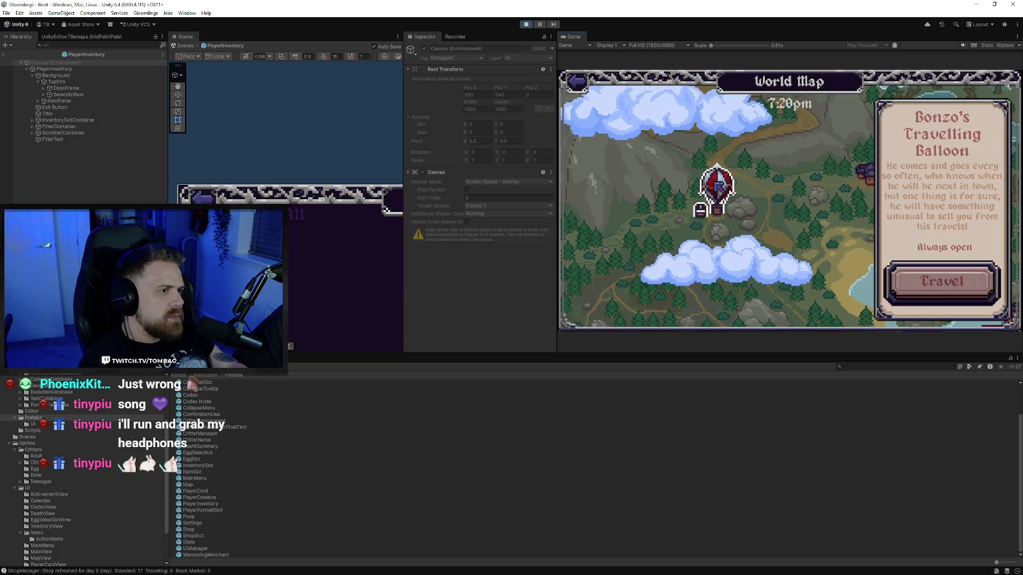
key(Escape)
Leave the World Map for the room and open the Bag inventory from Menu
drag(716, 206, 625, 134)
key(Escape)
click(608, 288)
click(632, 169)
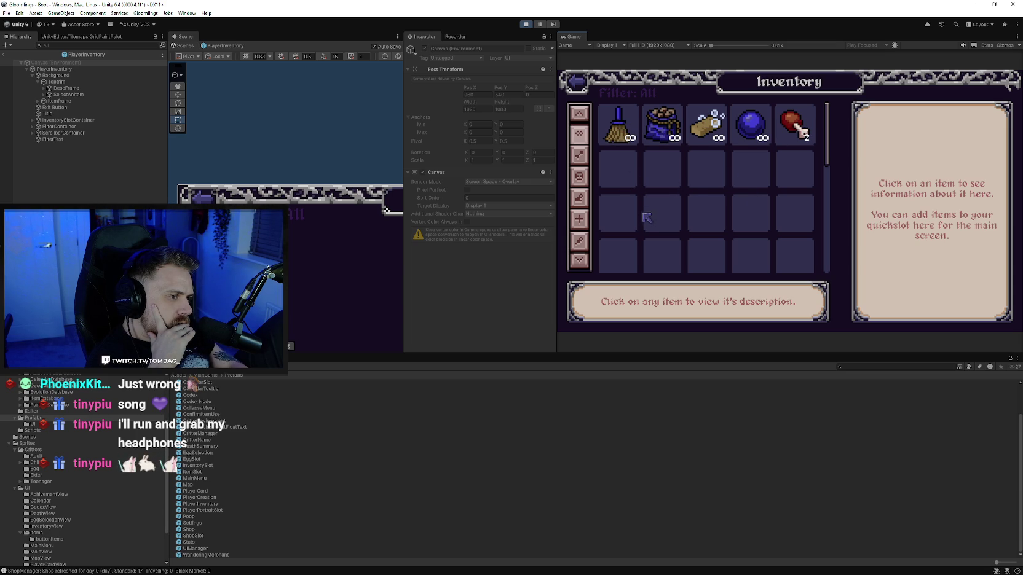
Inspect the Basic Cleaner, Cooked Meat and Basic Toy inventory details, then clear the selection
scroll(655, 173, down, 2)
scroll(648, 137, up, 2)
scroll(657, 182, down, 3)
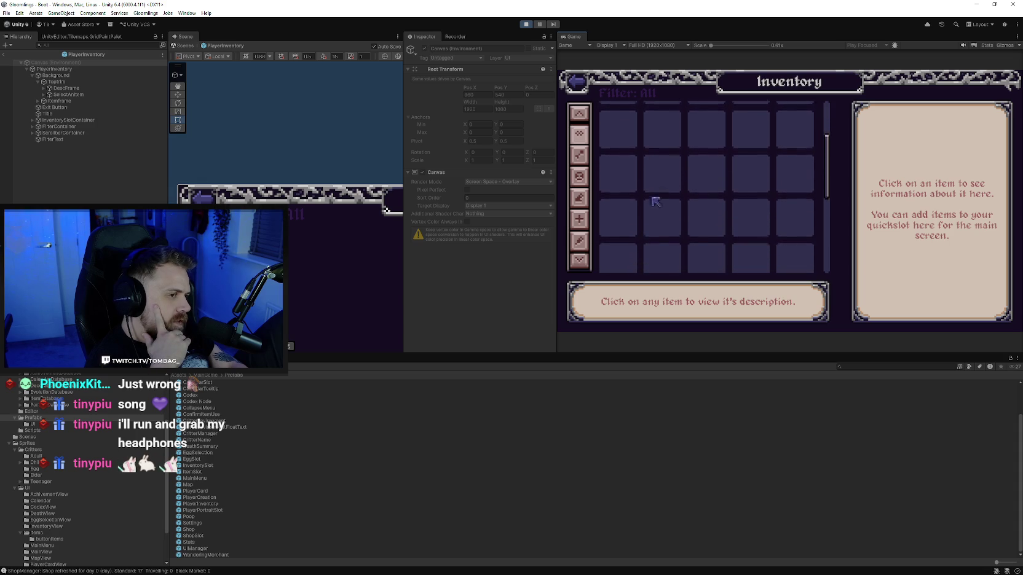
scroll(669, 207, up, 3)
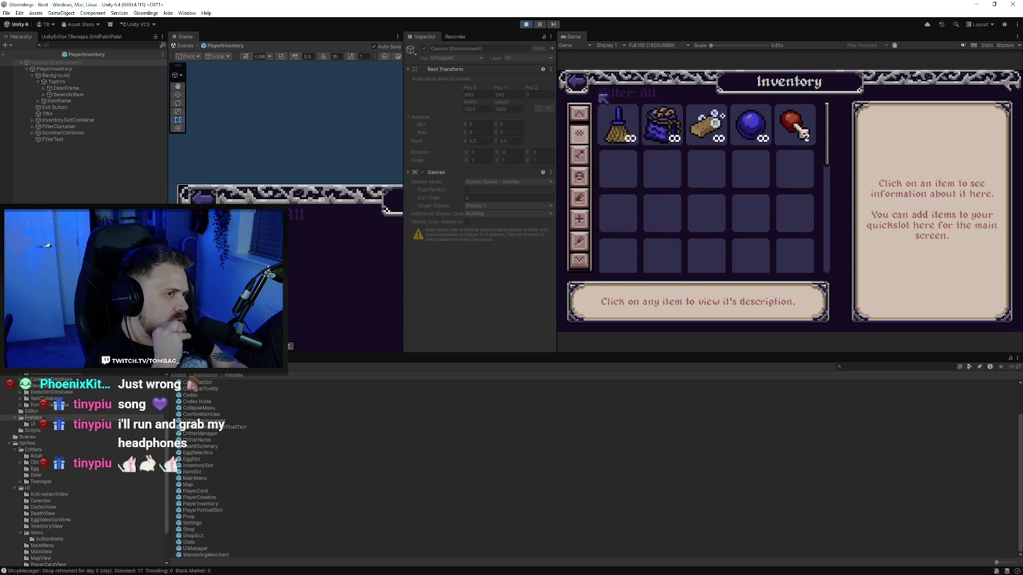
scroll(710, 154, down, 3)
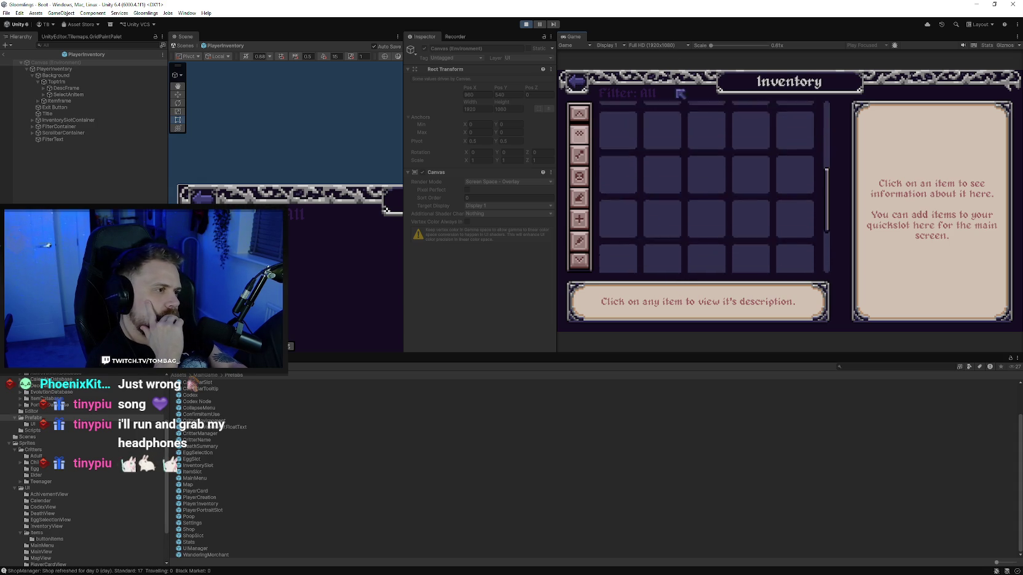
scroll(713, 153, up, 3)
scroll(726, 148, down, 3)
scroll(750, 142, up, 3)
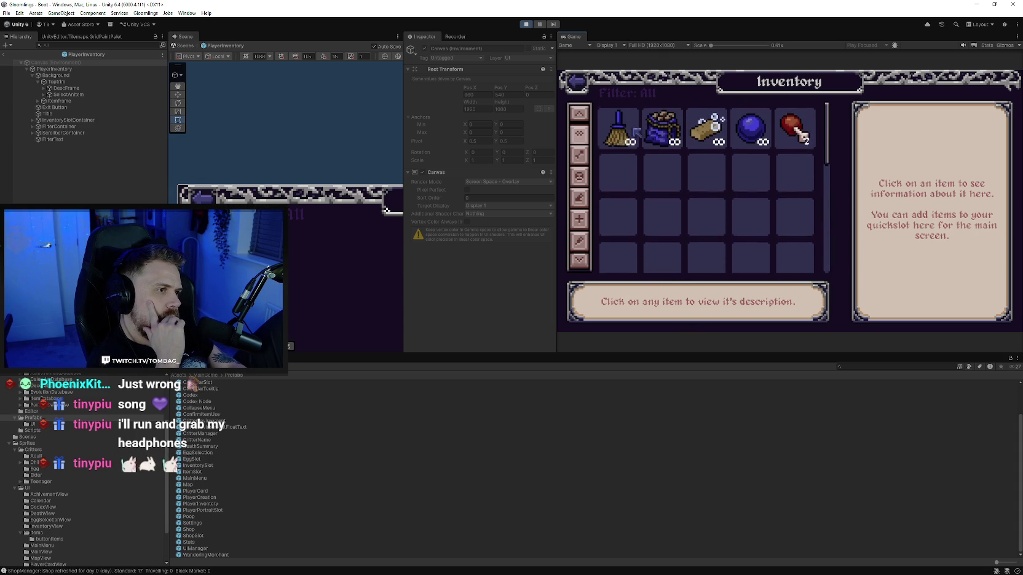
click(796, 130)
click(754, 134)
click(755, 134)
click(754, 134)
click(797, 130)
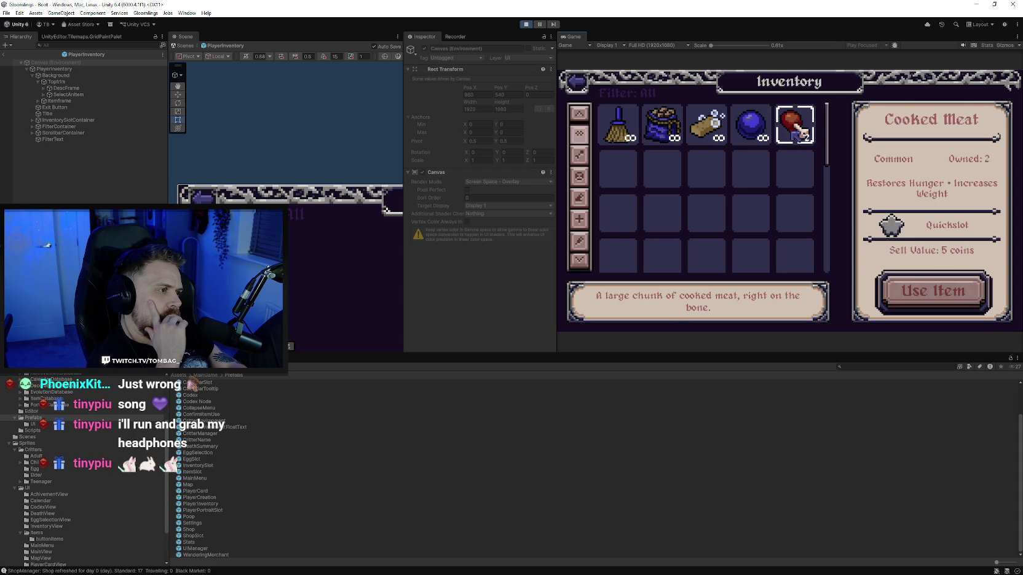
click(802, 134)
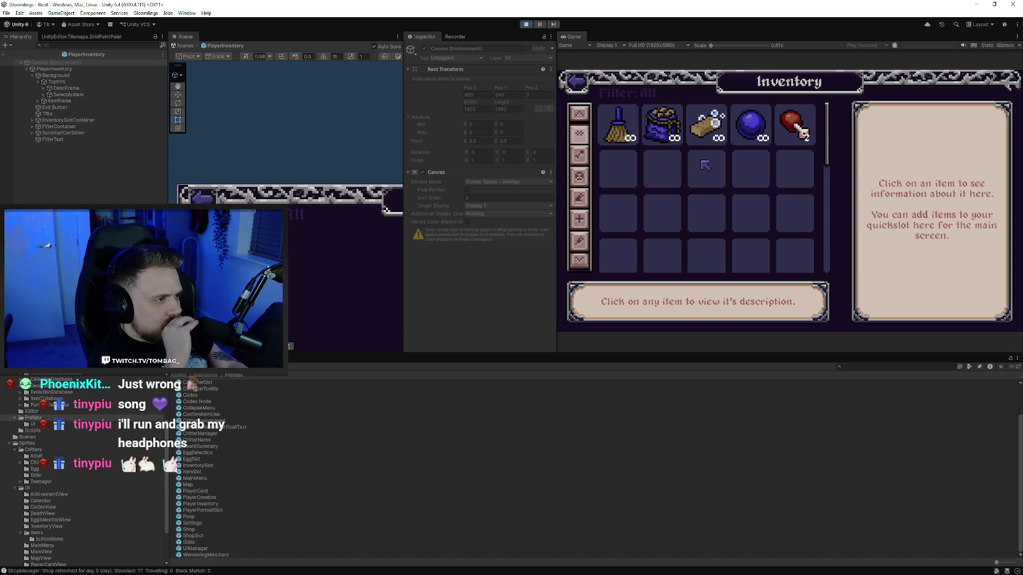
Back in the room, try feeding the sleeping critter repeatedly, then fill its Care bar
click(581, 84)
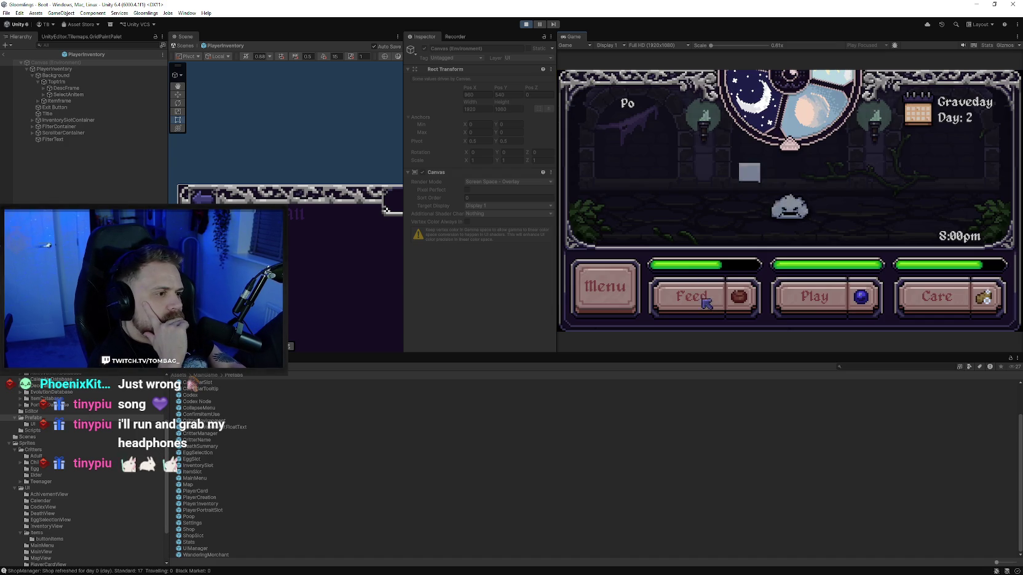
click(682, 296)
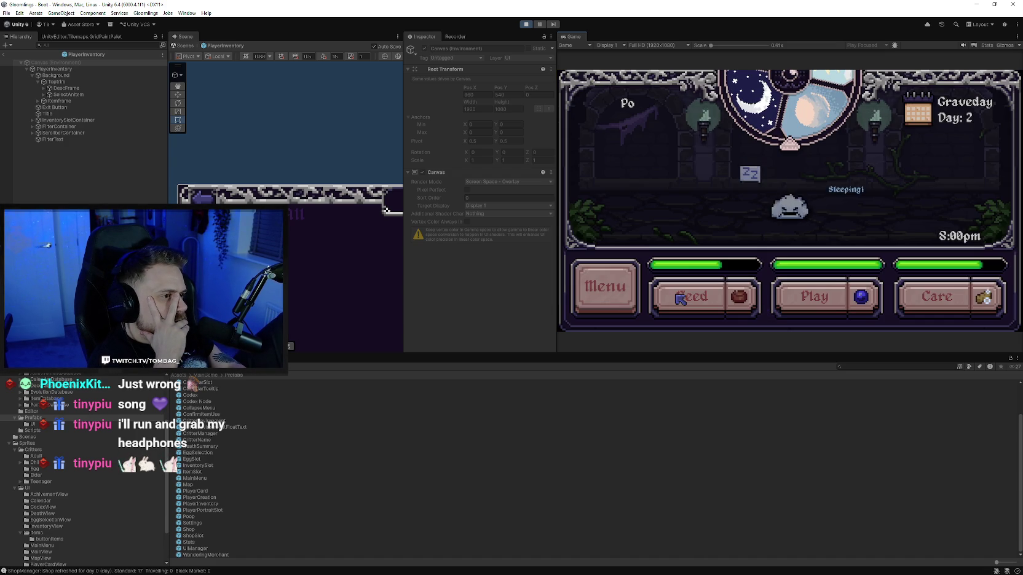
click(682, 297)
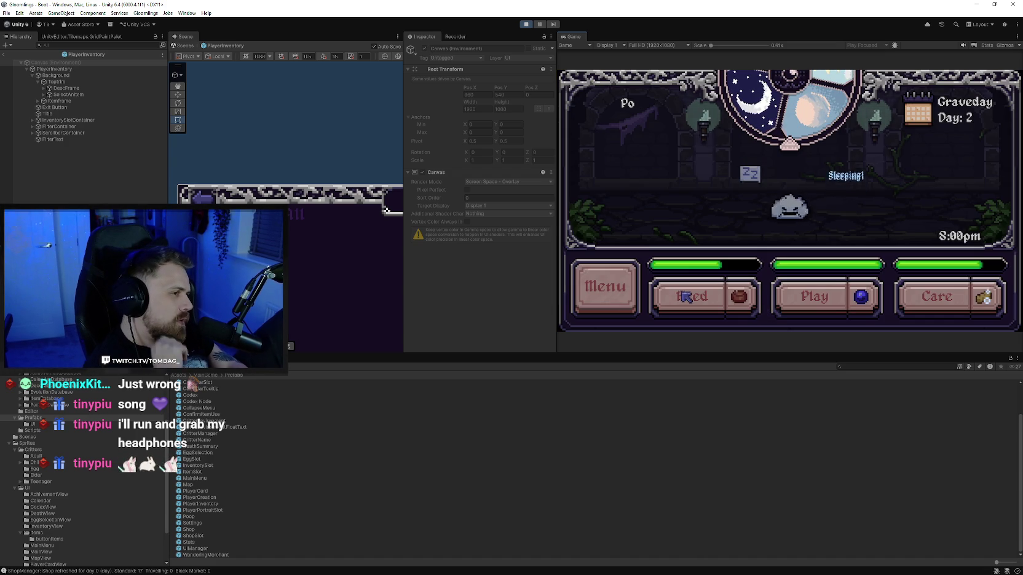
click(685, 297)
click(687, 297)
click(686, 297)
click(686, 297)
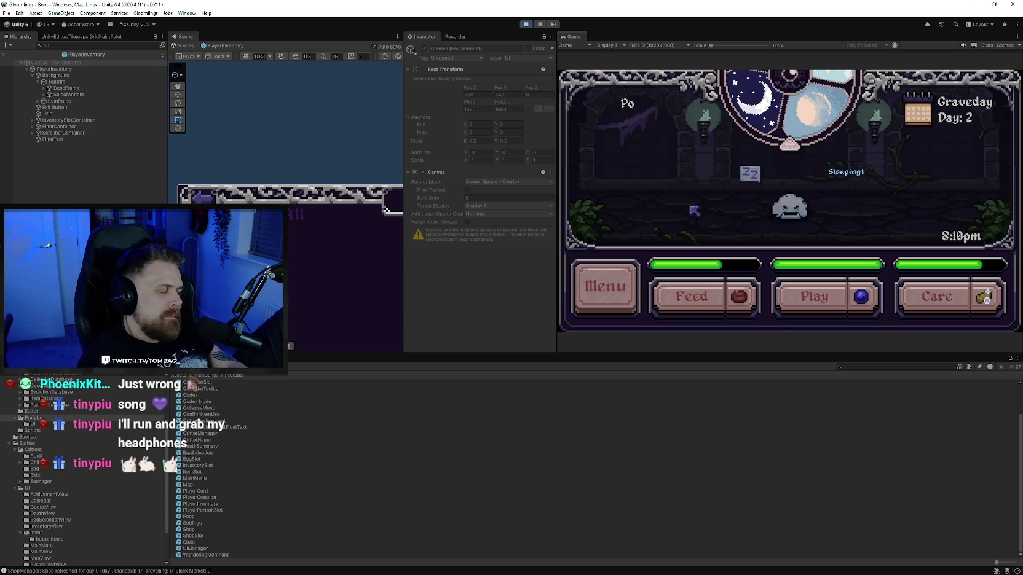
click(951, 301)
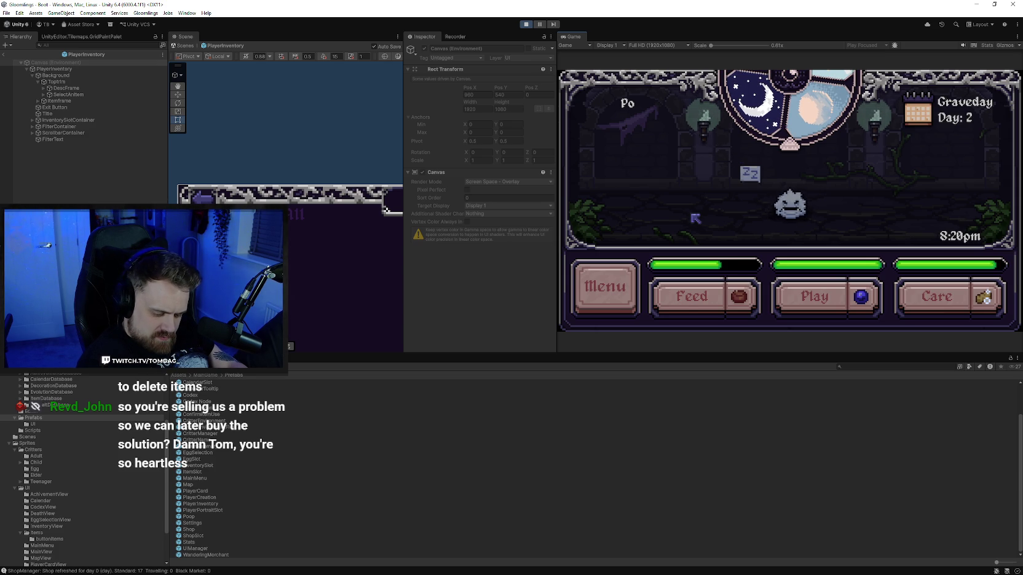
Briefly reopen the World Map and Bag, rechecking the Cooked Meat details
click(620, 303)
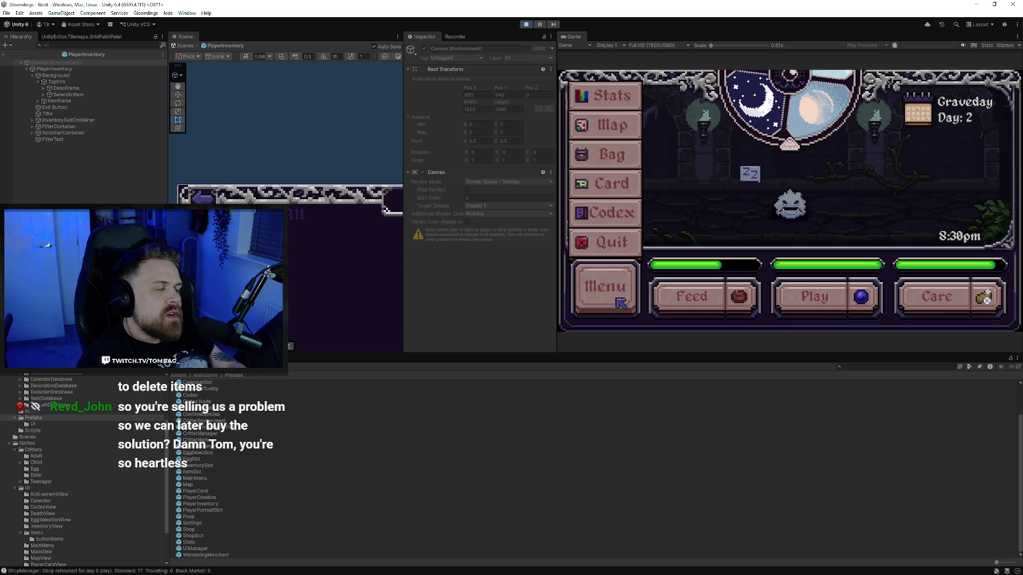
click(633, 134)
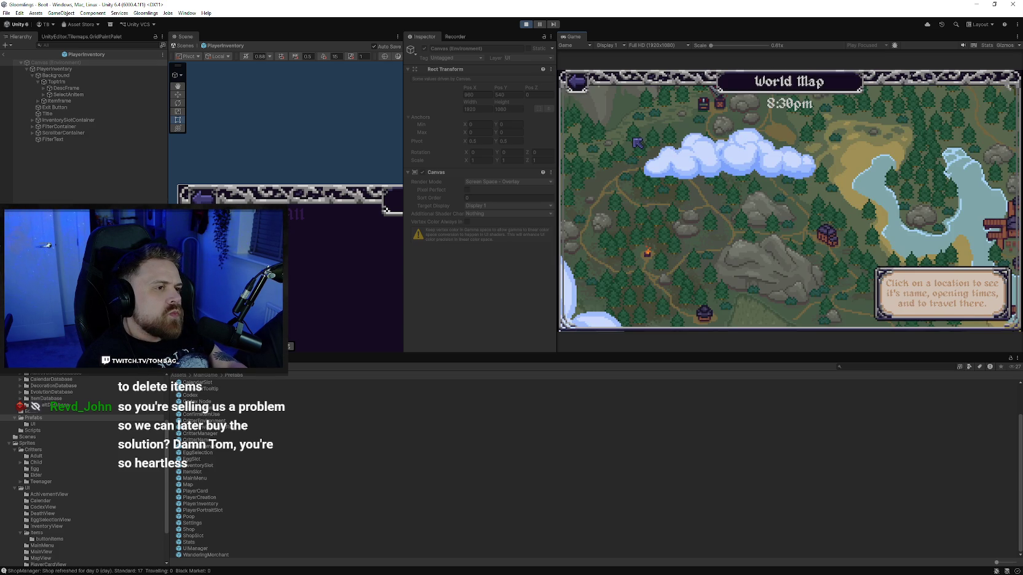
click(599, 286)
click(610, 281)
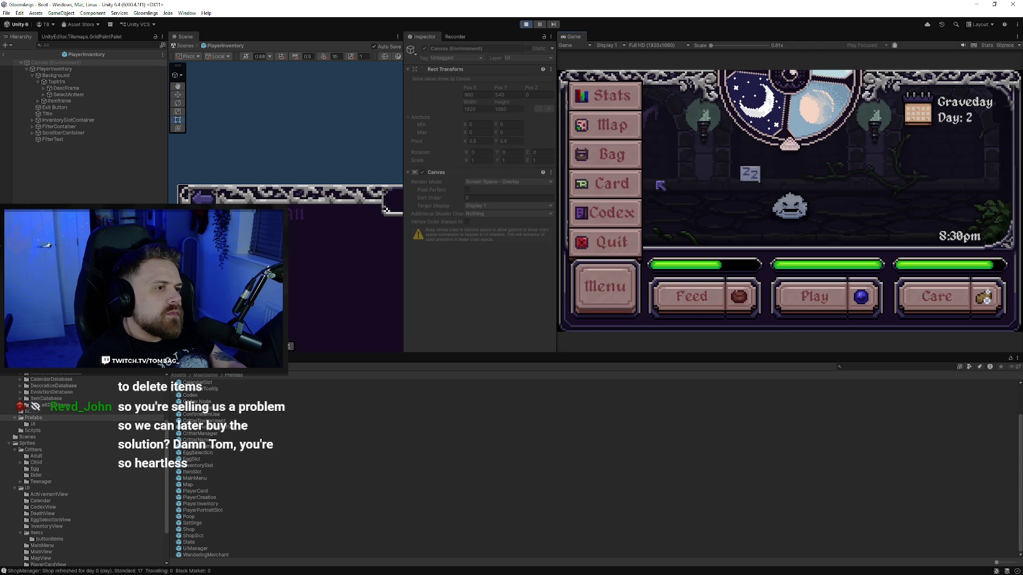
click(627, 157)
click(798, 131)
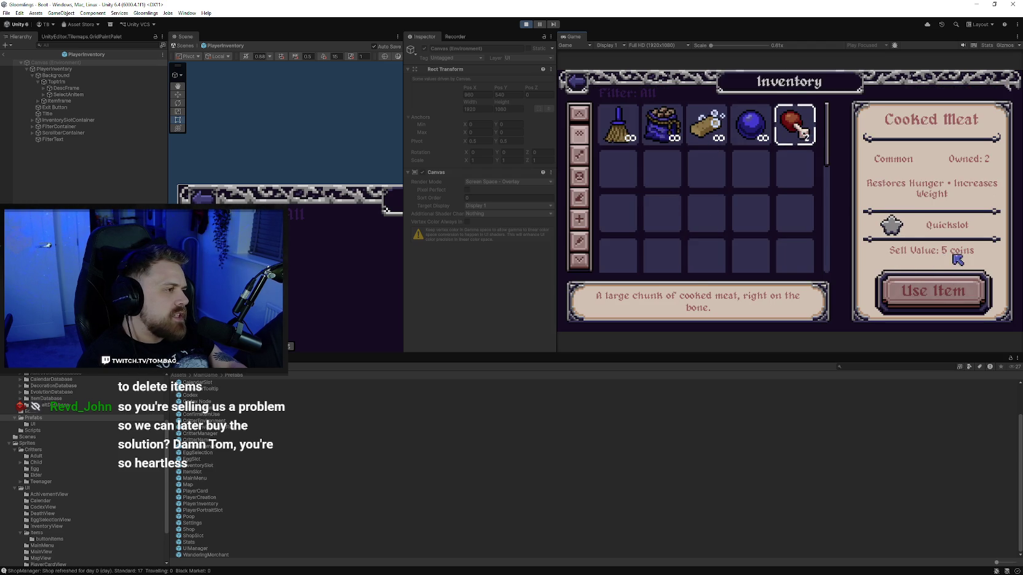
key(Escape)
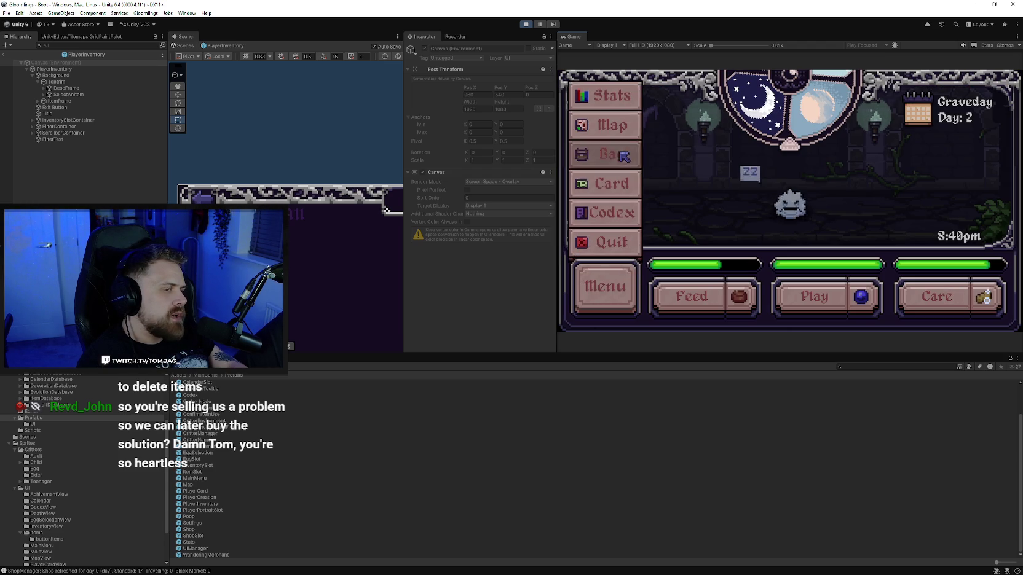
click(629, 155)
key(Escape)
Travel to the General Store from the World Map
click(634, 140)
click(821, 233)
click(938, 281)
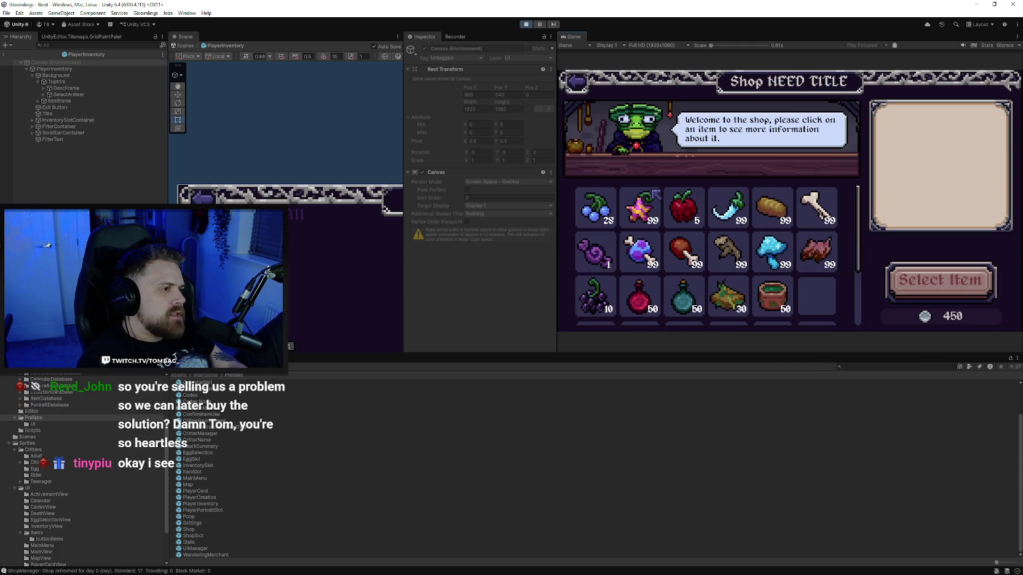
Scroll the shop stock, preview Dwellberries and Blood Apple, then deselect both
drag(858, 245, 857, 302)
scroll(834, 269, up, 3)
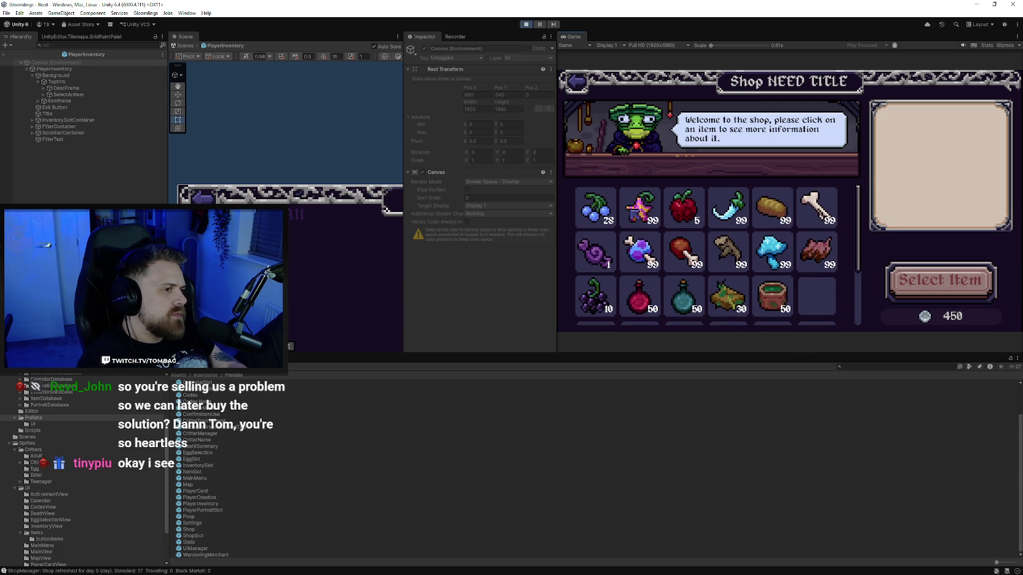
click(593, 208)
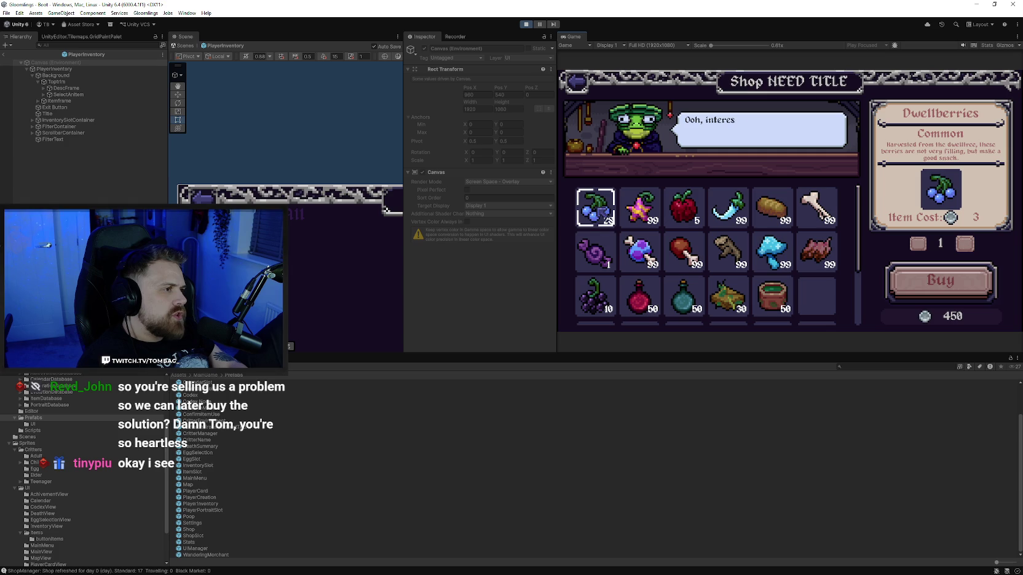
click(593, 208)
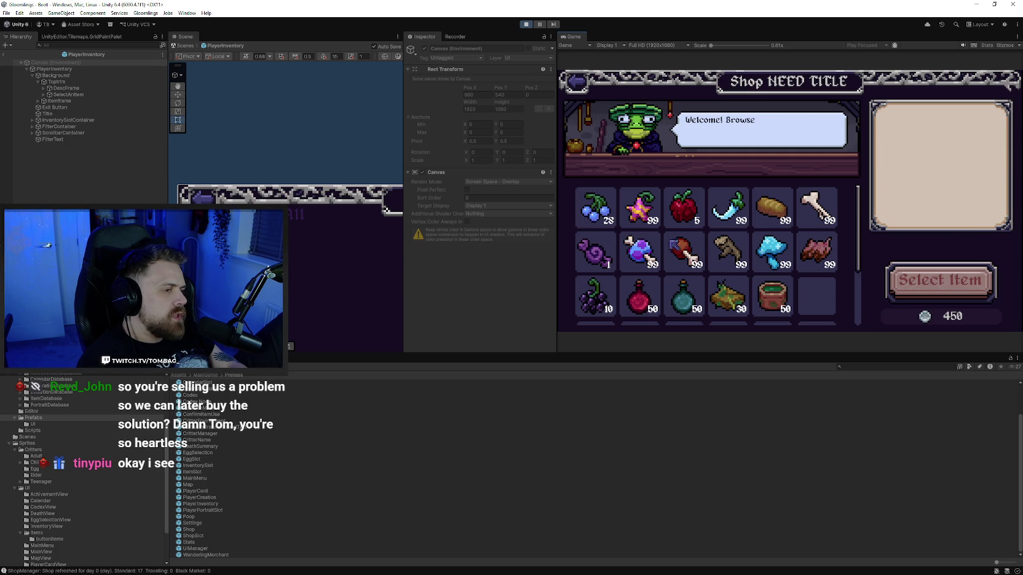
click(684, 208)
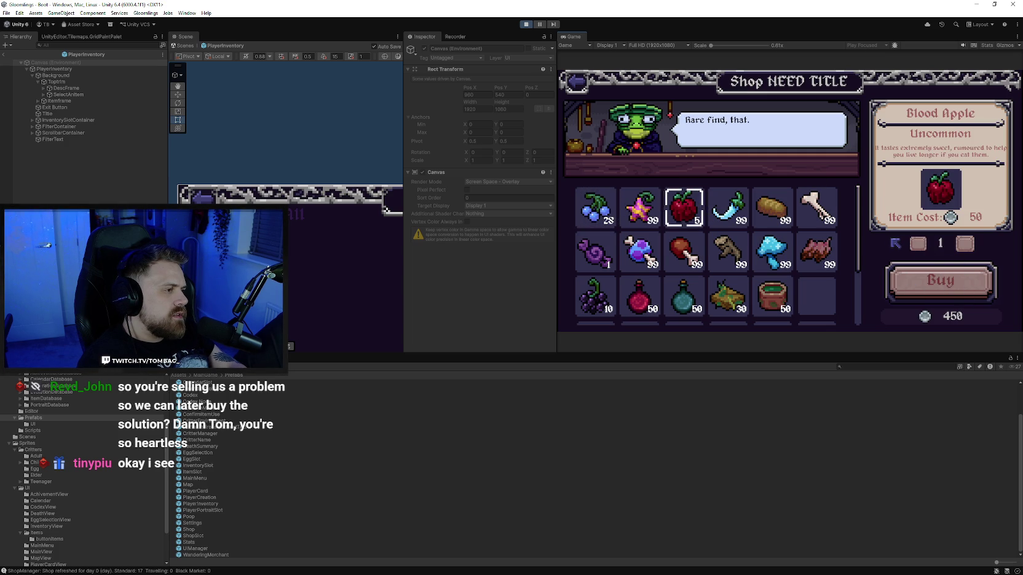
click(696, 219)
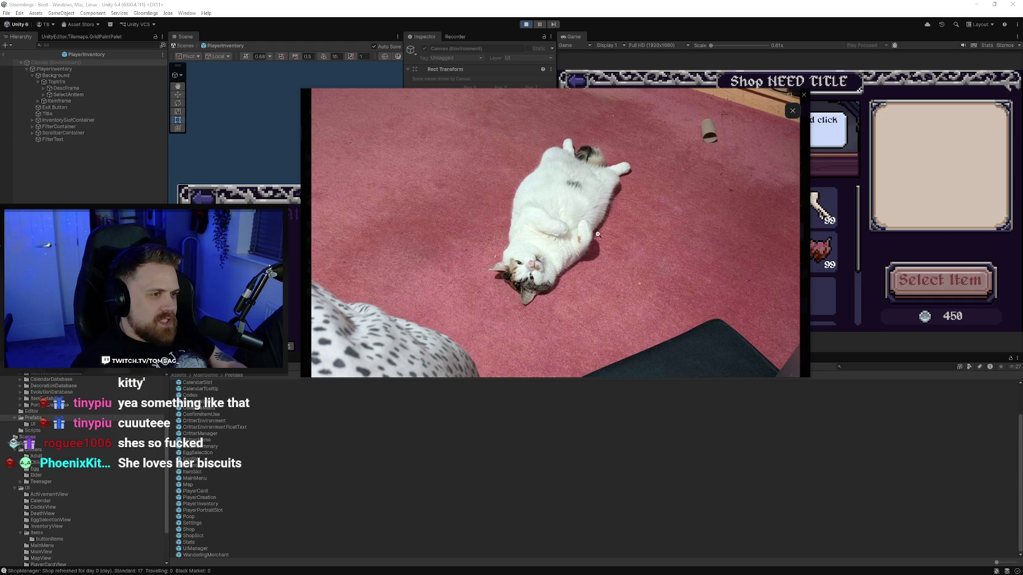
Zoom the enlarged cat photo back out and close the viewer
click(547, 274)
click(384, 209)
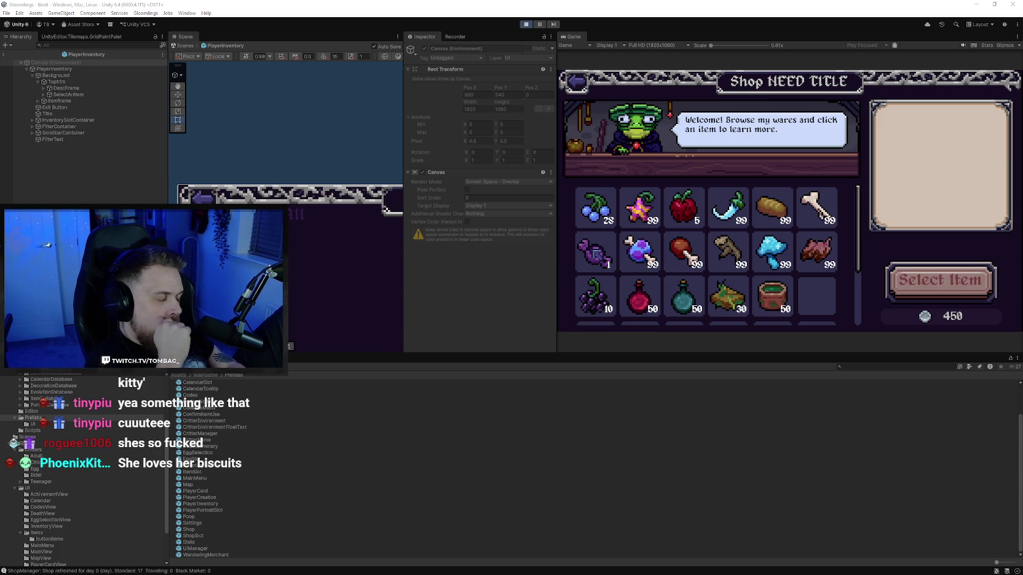
Preview Dwellberries, exit to the World Map, dismiss the Contest Hall info, and pan the map
click(595, 207)
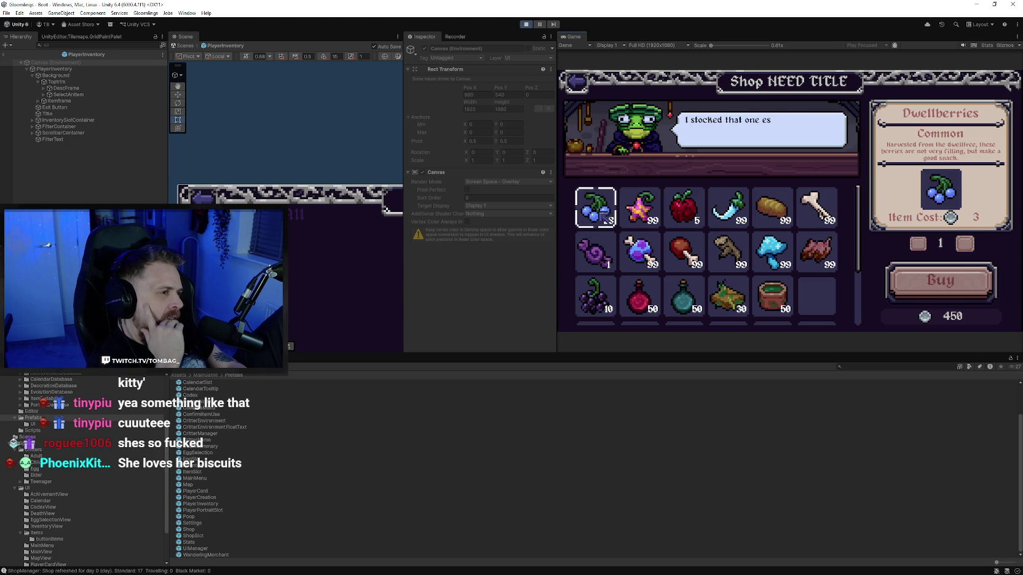
click(624, 149)
click(580, 84)
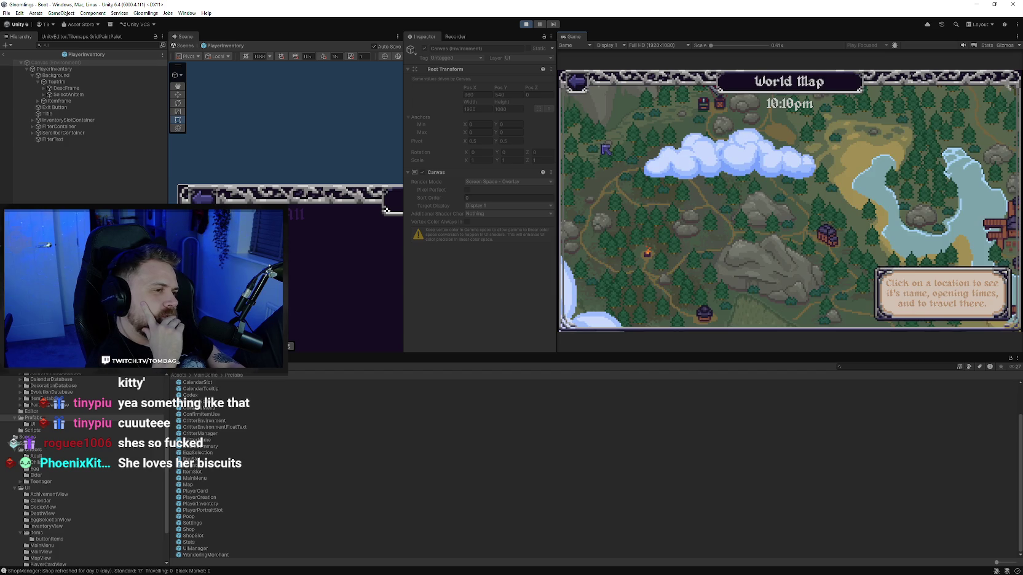
click(767, 190)
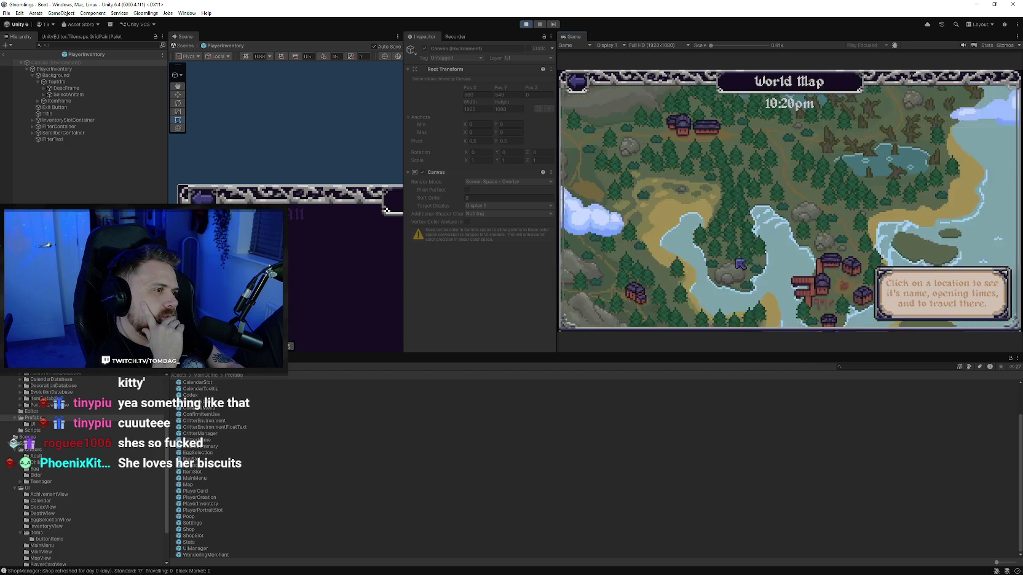
click(714, 221)
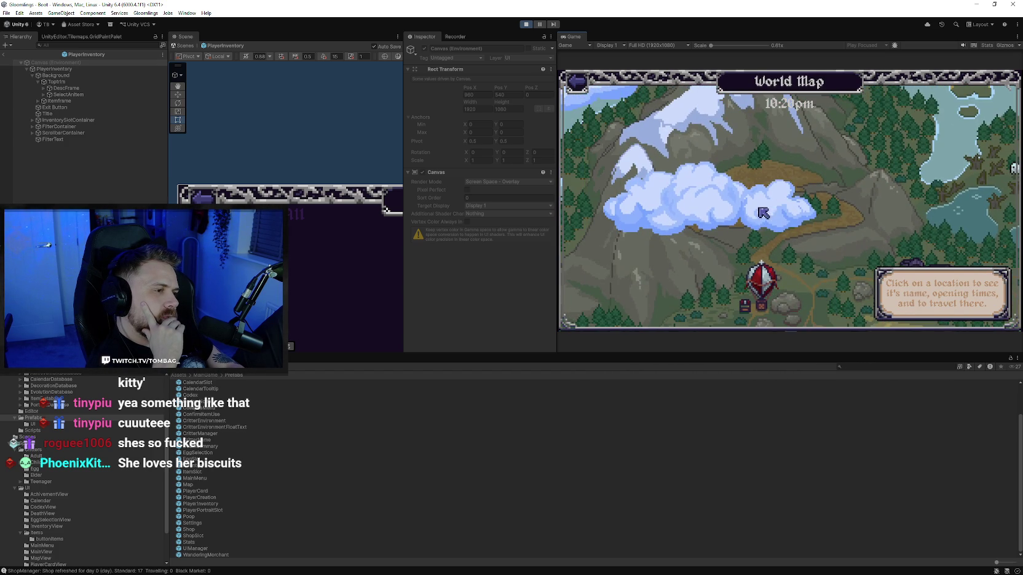
drag(758, 227, 703, 204)
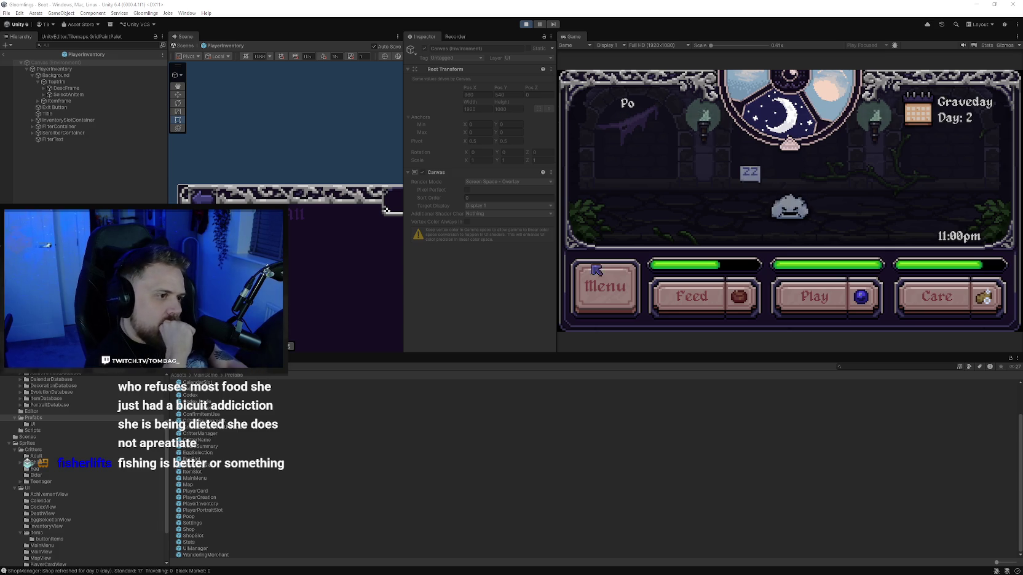
click(617, 276)
click(629, 129)
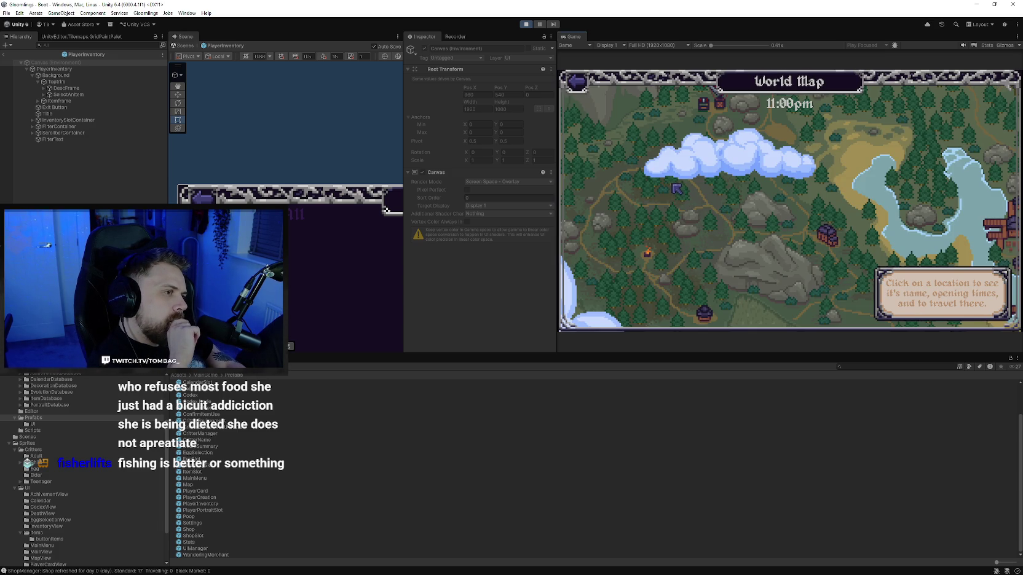
click(584, 88)
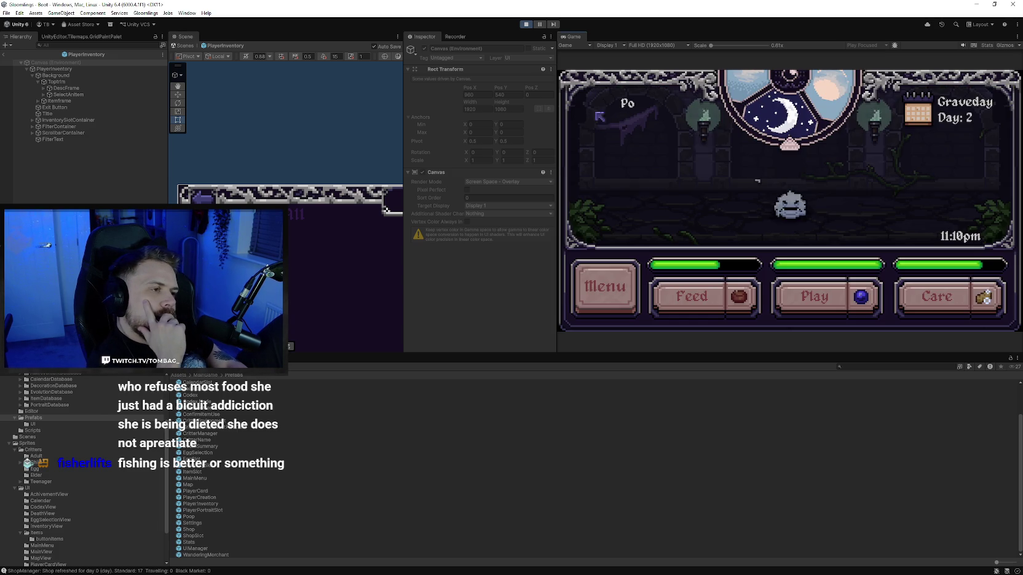
click(636, 300)
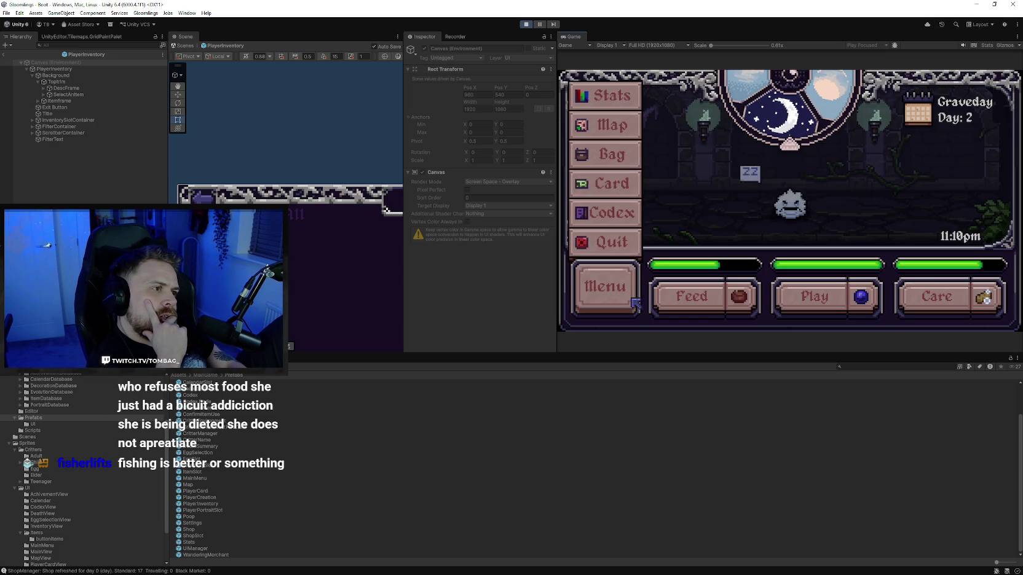
click(637, 300)
click(637, 298)
click(637, 286)
click(622, 299)
click(626, 229)
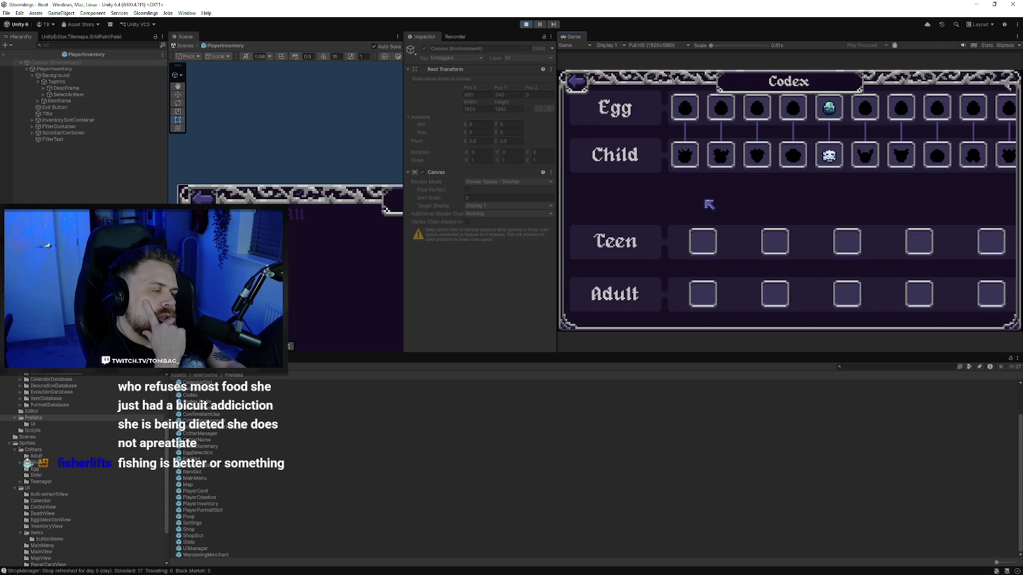
click(824, 109)
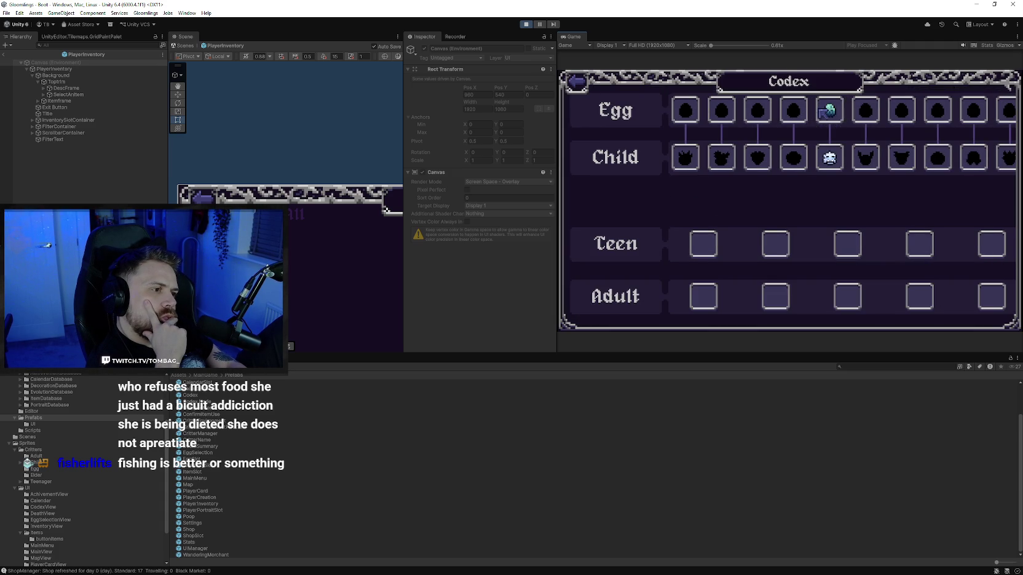
click(578, 81)
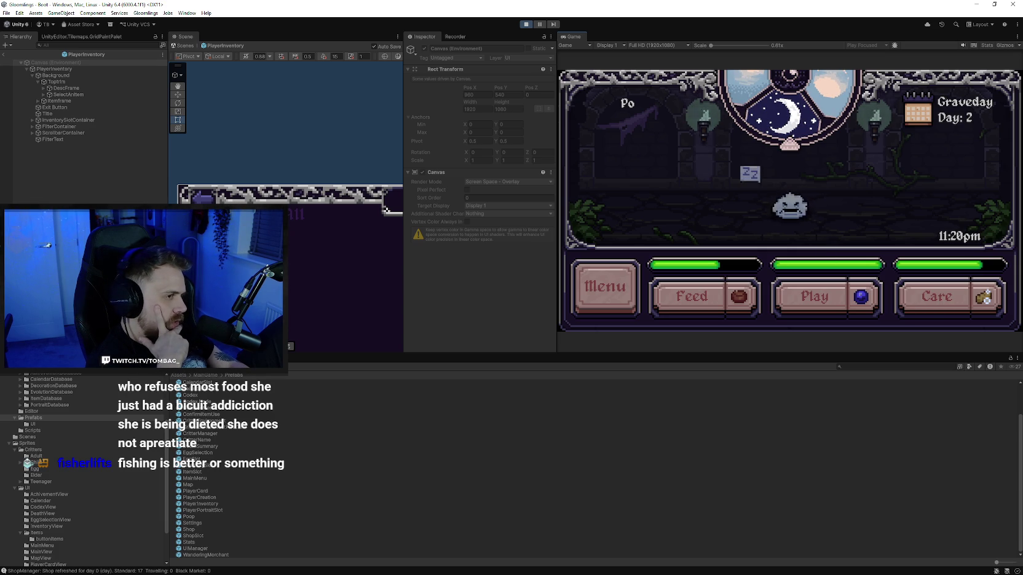
Switch to Aseprite and play the CritterItemSparkle animation
key(alt+Tab)
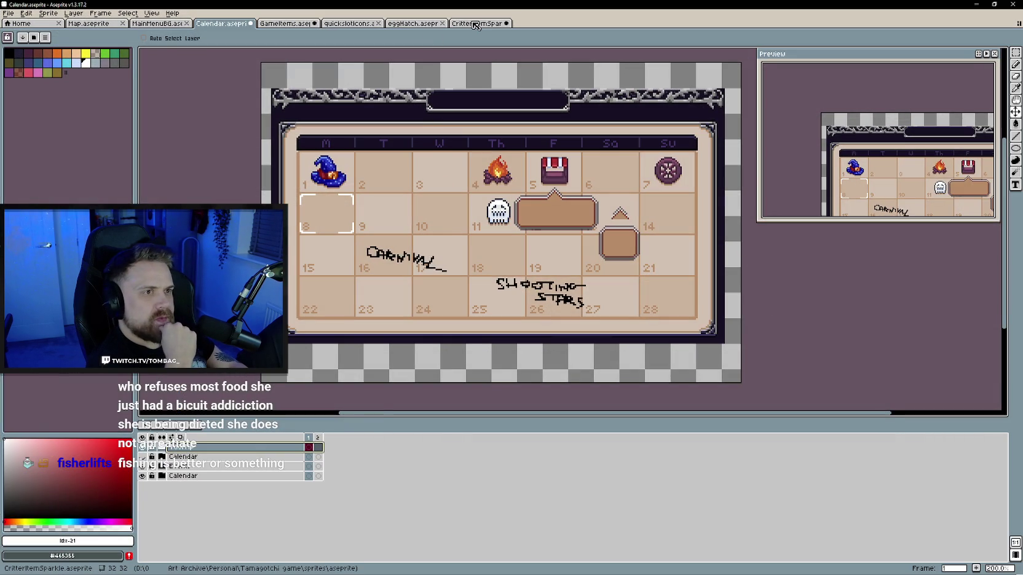
click(475, 24)
click(175, 430)
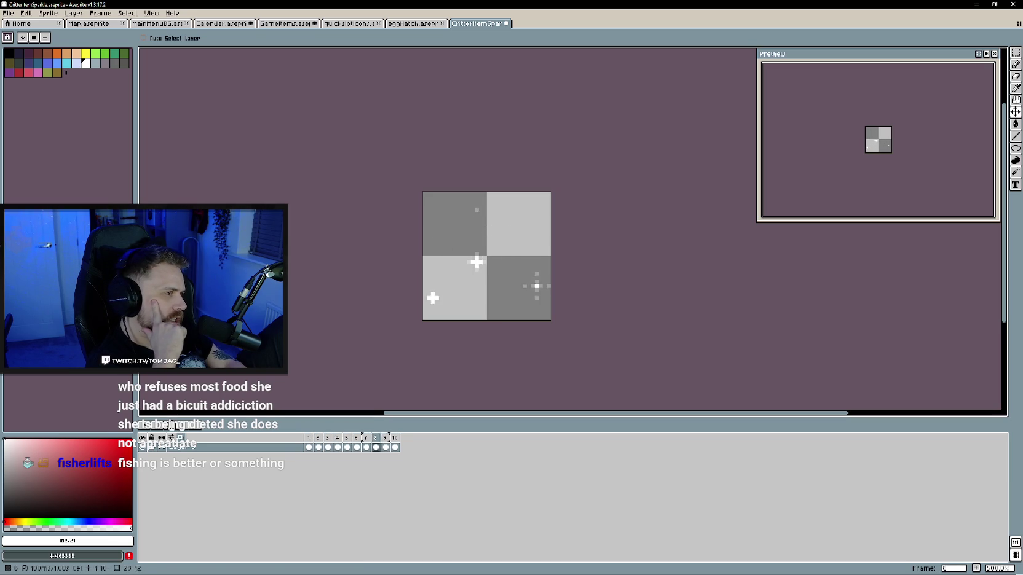
drag(285, 317, 372, 299)
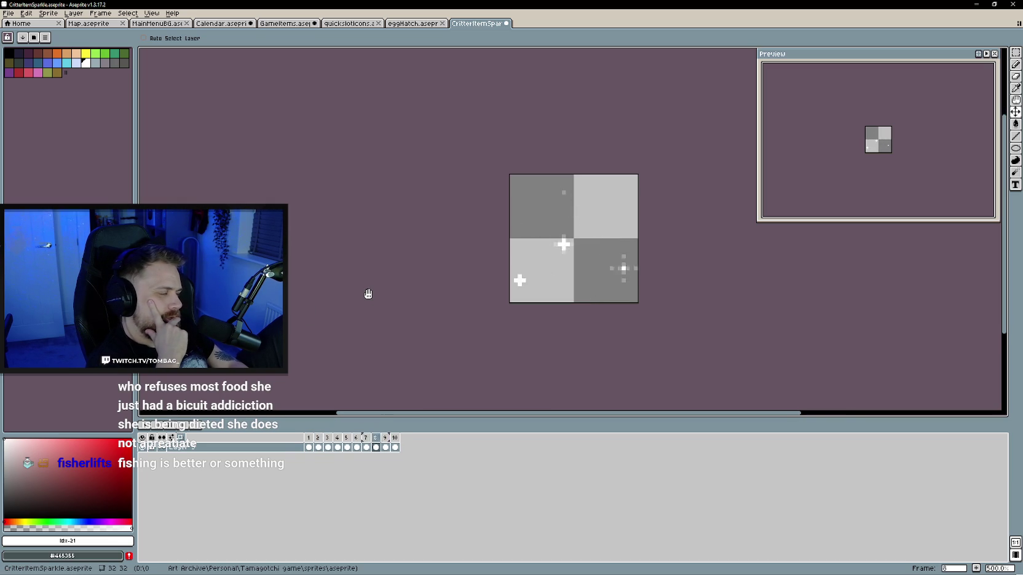
Check the sprite's 32×32 Canvas Size without changing it, then minimize Aseprite
click(48, 13)
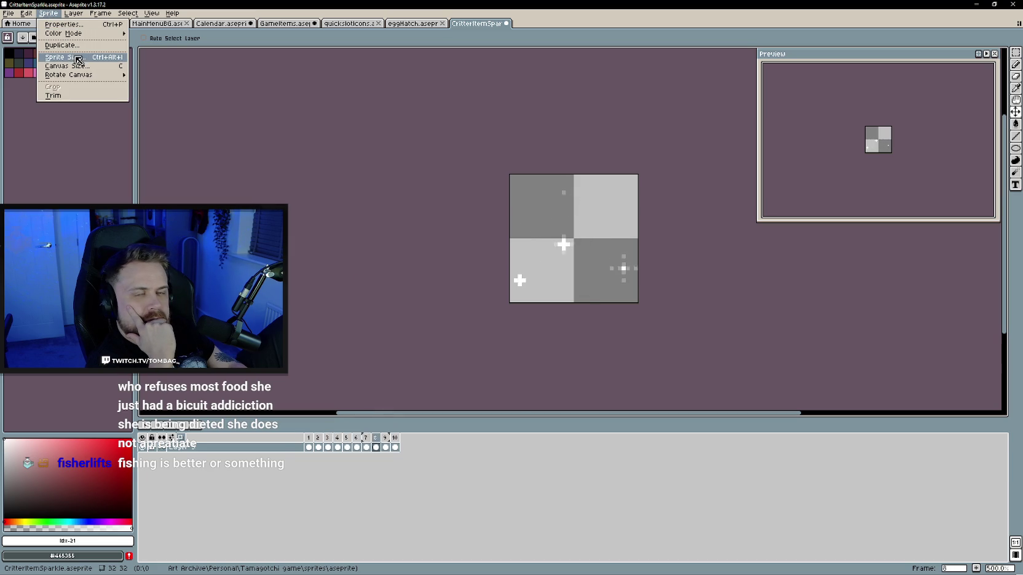
click(67, 65)
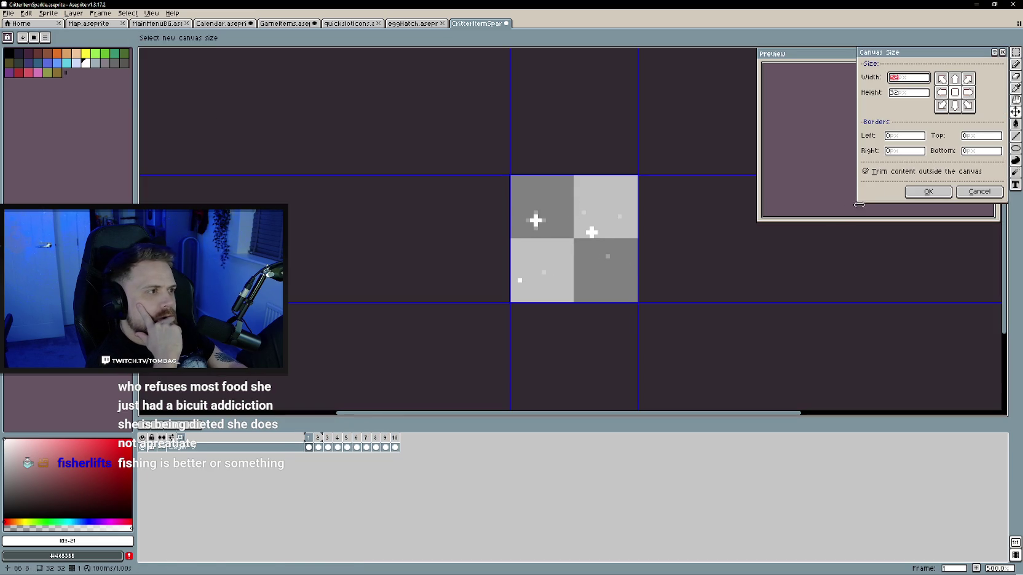
click(979, 192)
click(976, 4)
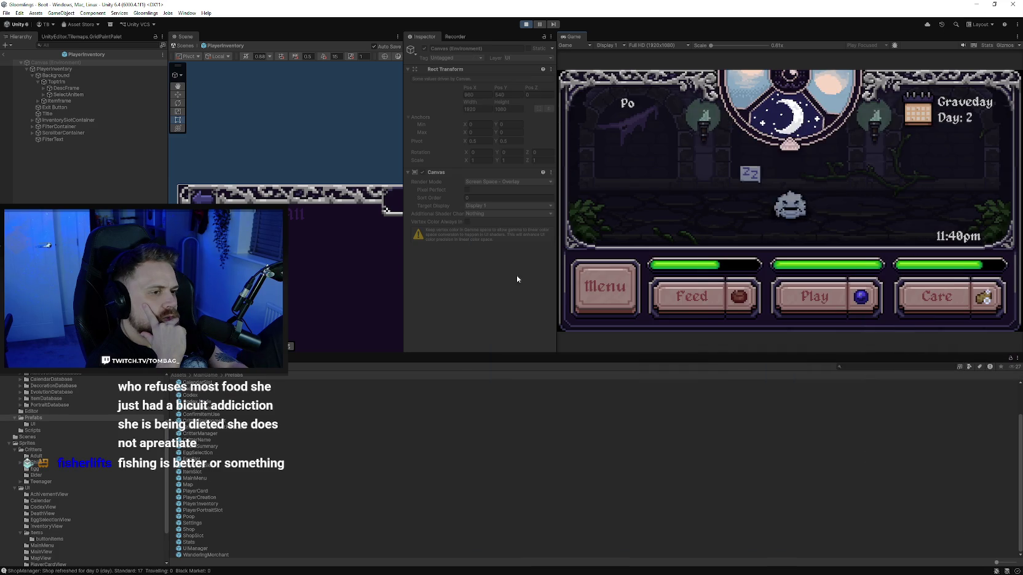
Toggle the in-game menu list, then stop play mode
click(605, 287)
click(606, 287)
click(526, 24)
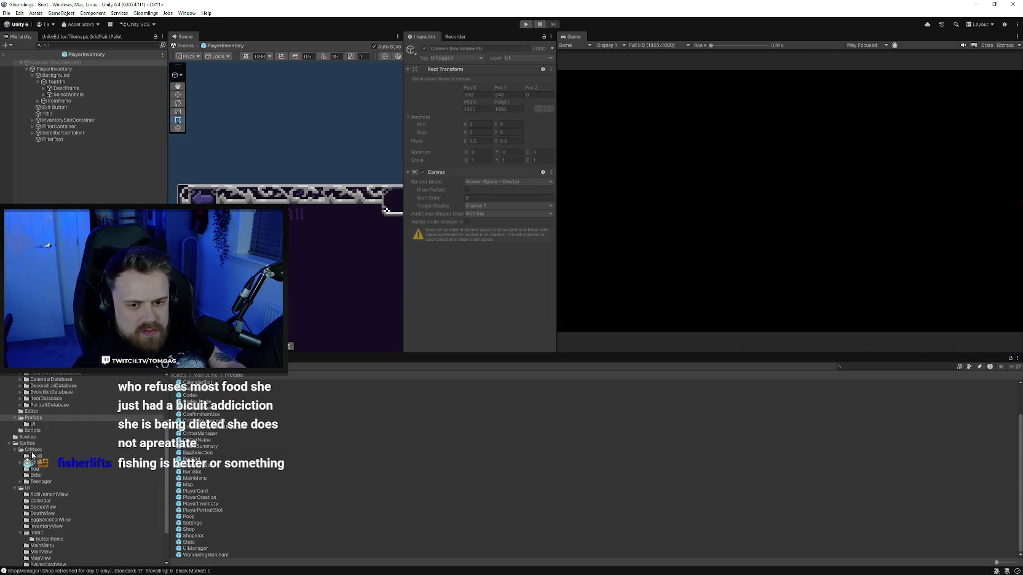
Browse the Sprites and Critters folders in the Project window, then return to Assets
click(82, 443)
click(34, 450)
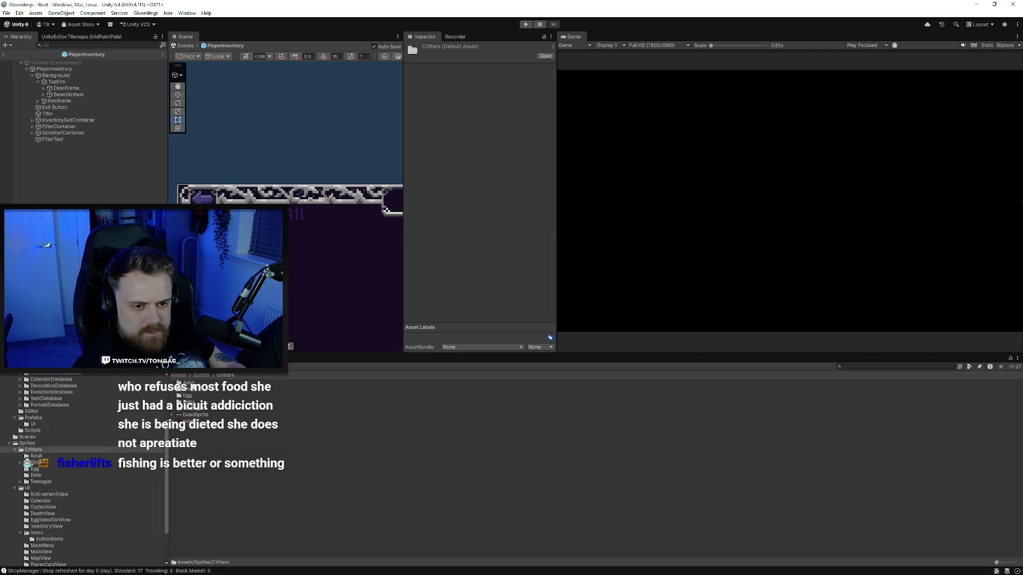
click(200, 376)
double_click(188, 385)
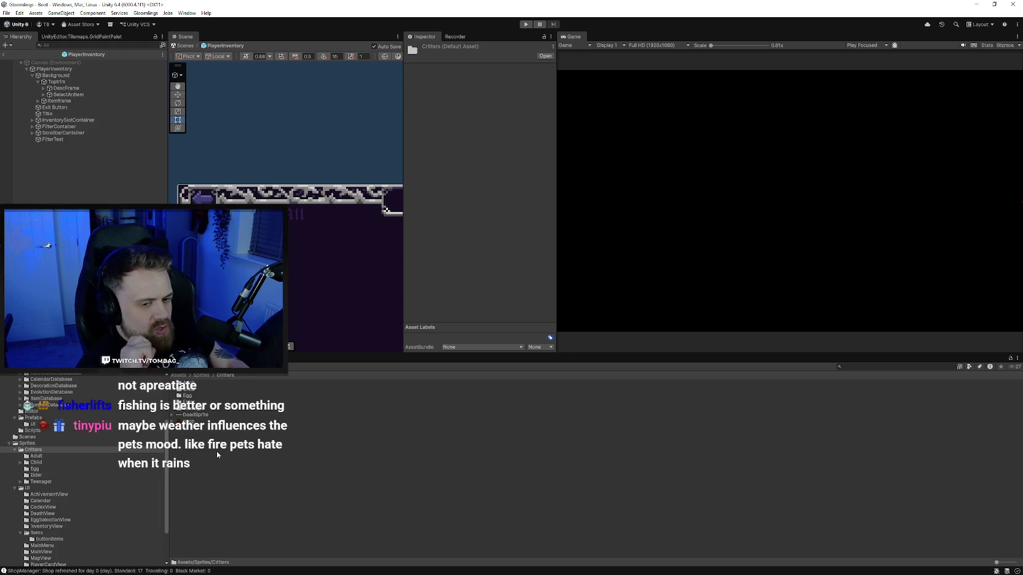
key(BackSpace)
click(185, 376)
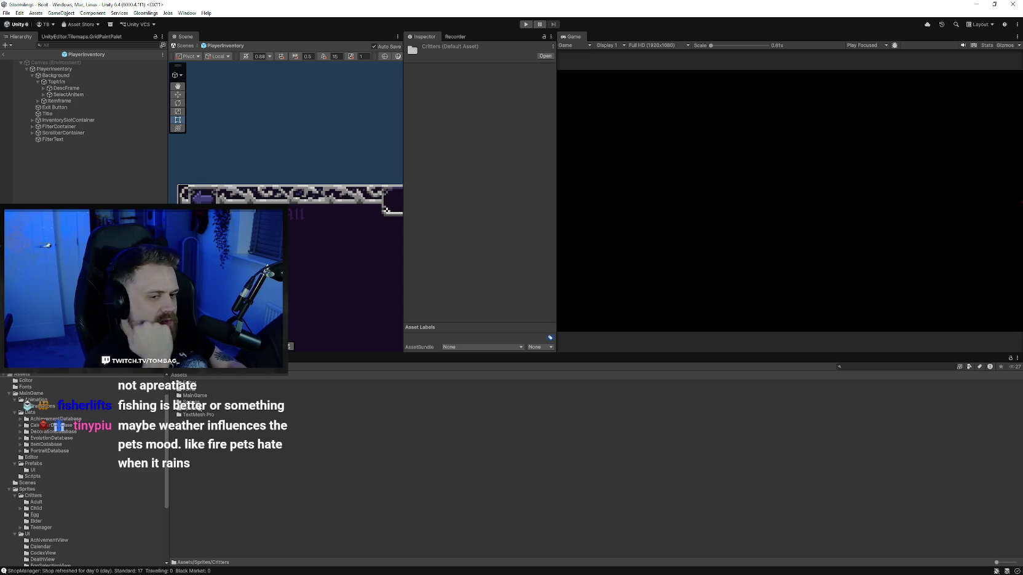
Look through the MainGame Prefabs and UI prefabs, ending in the MainGame folder
double_click(192, 397)
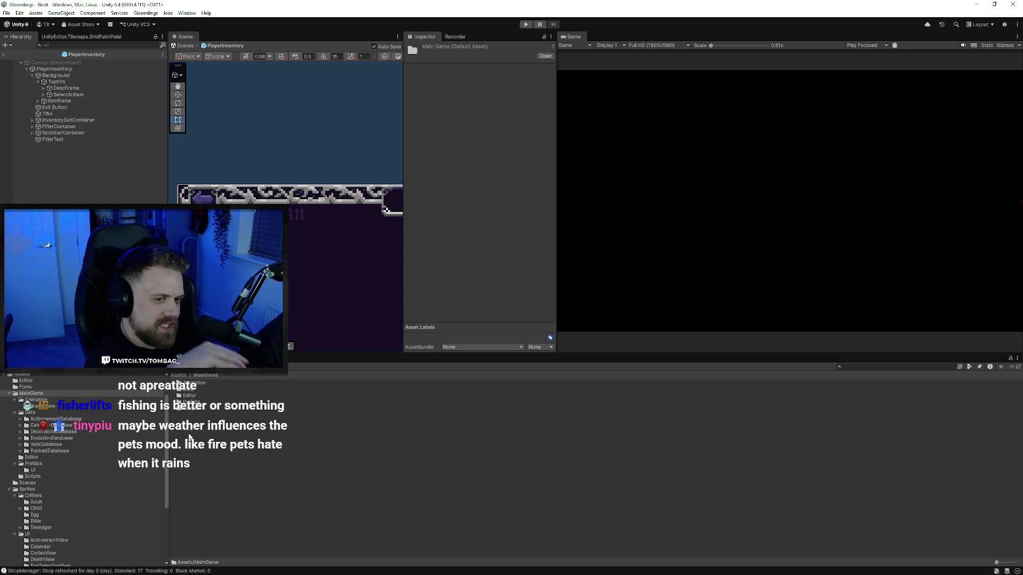
double_click(193, 402)
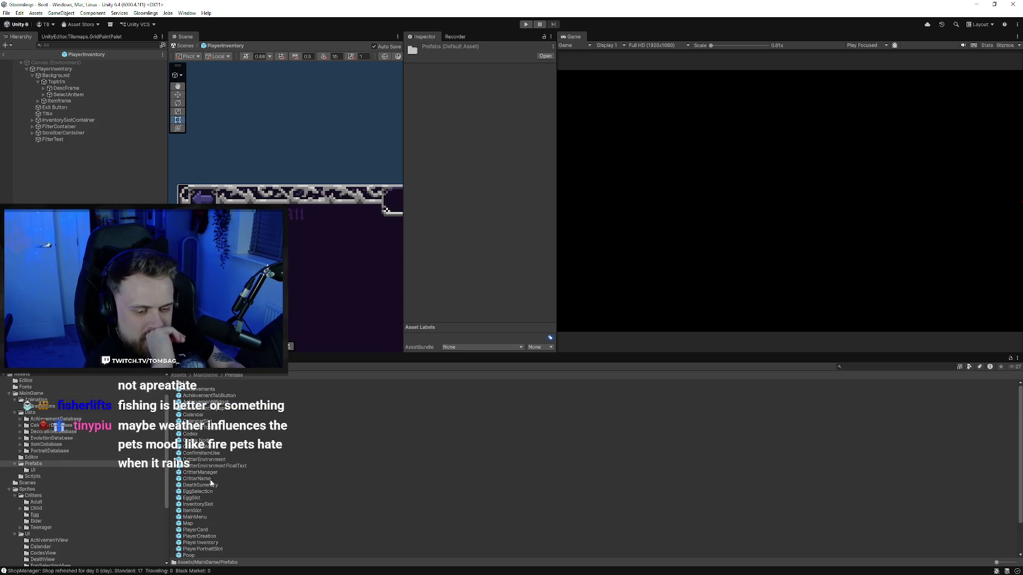
key(BackSpace)
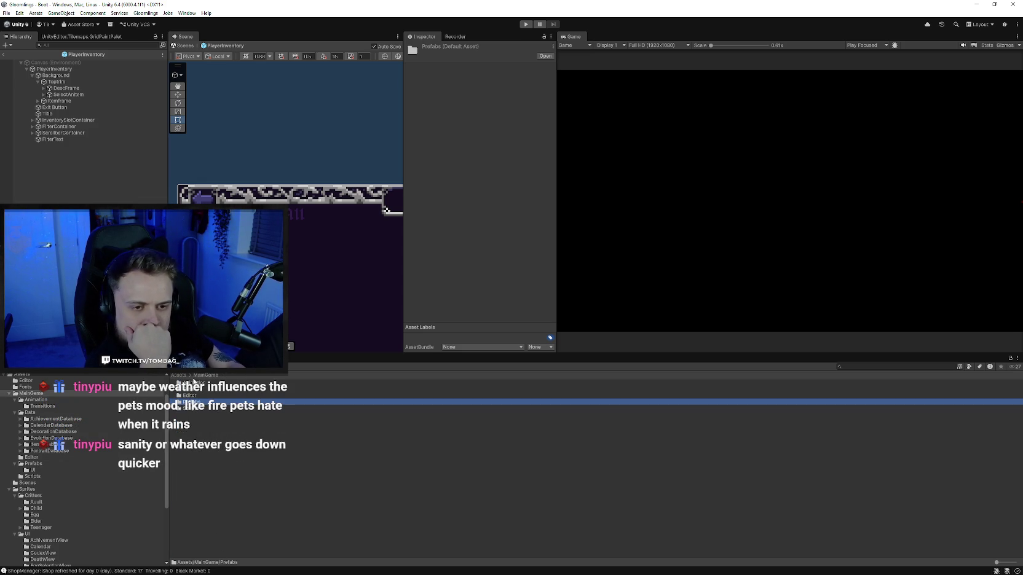
key(BackSpace)
double_click(194, 396)
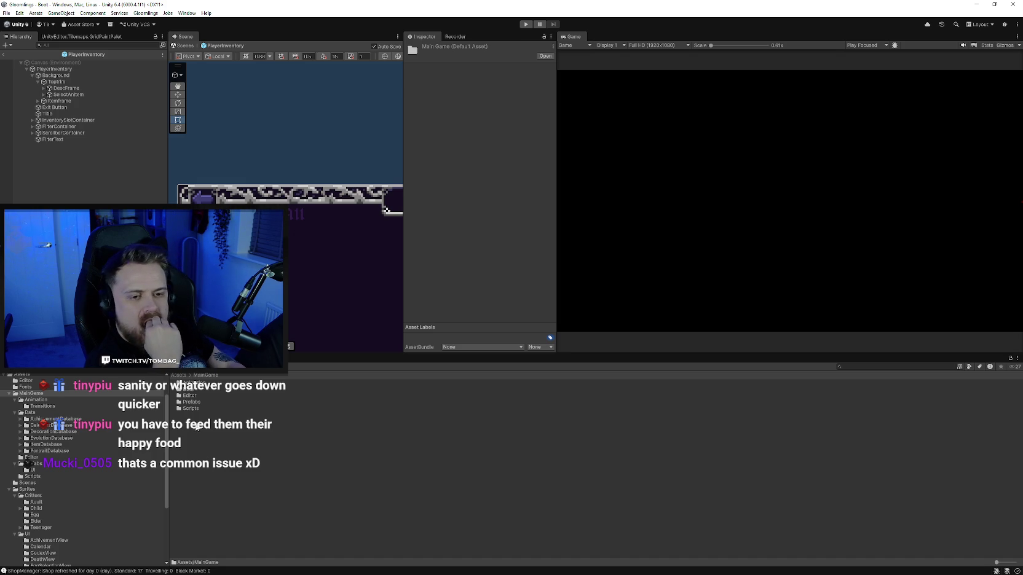
double_click(191, 403)
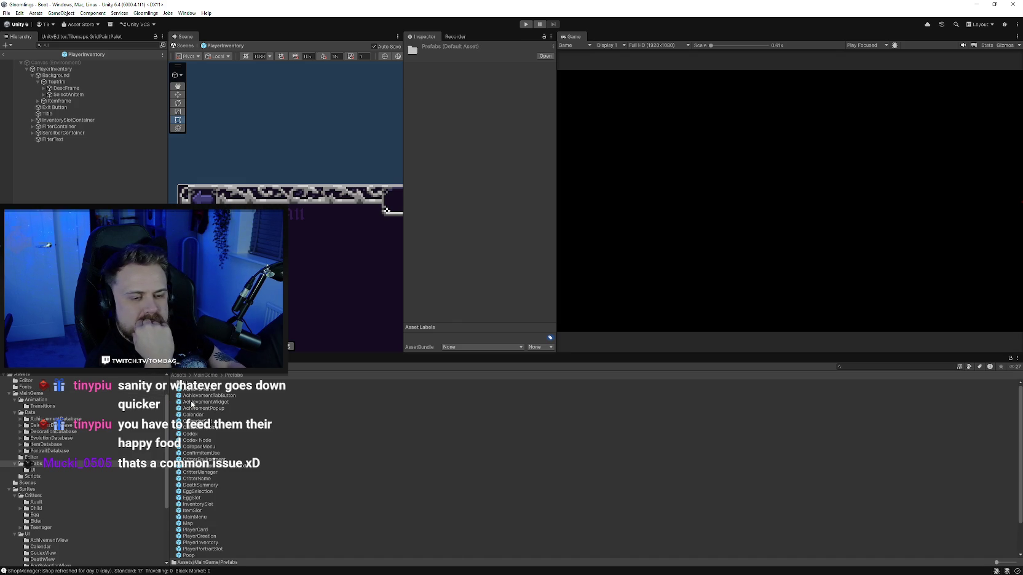
click(205, 375)
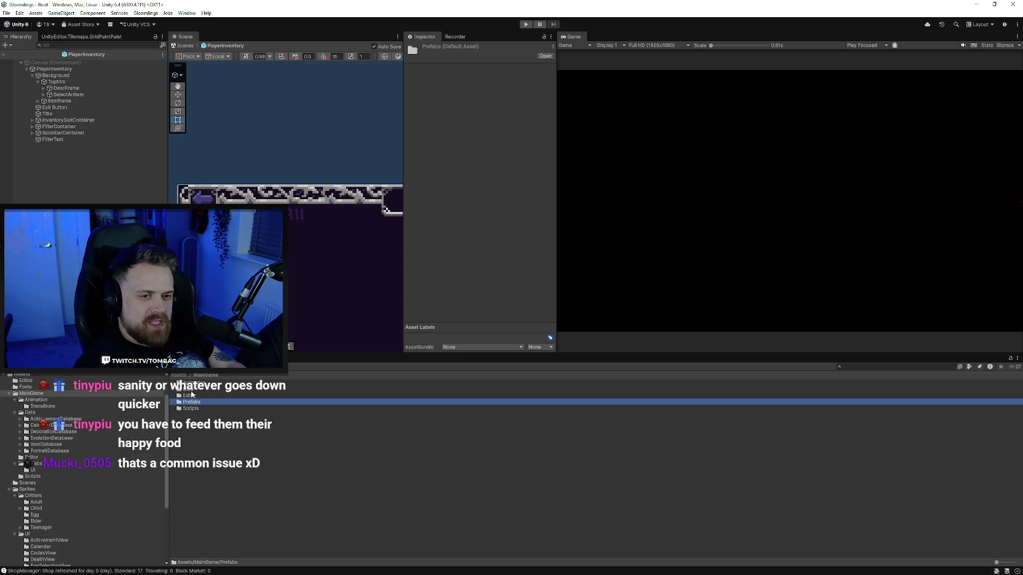
scroll(37, 473, up, 1)
click(34, 476)
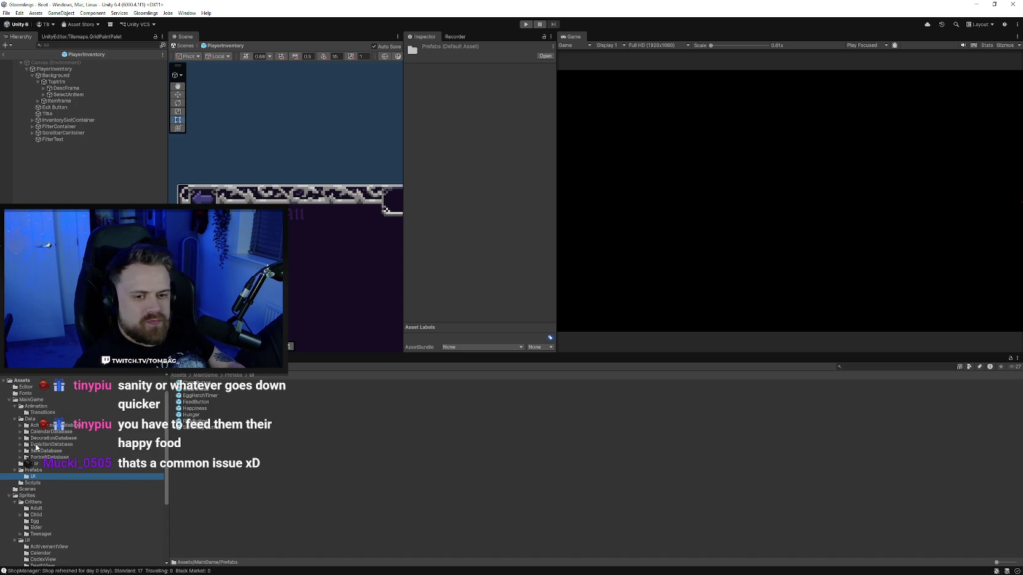
click(79, 399)
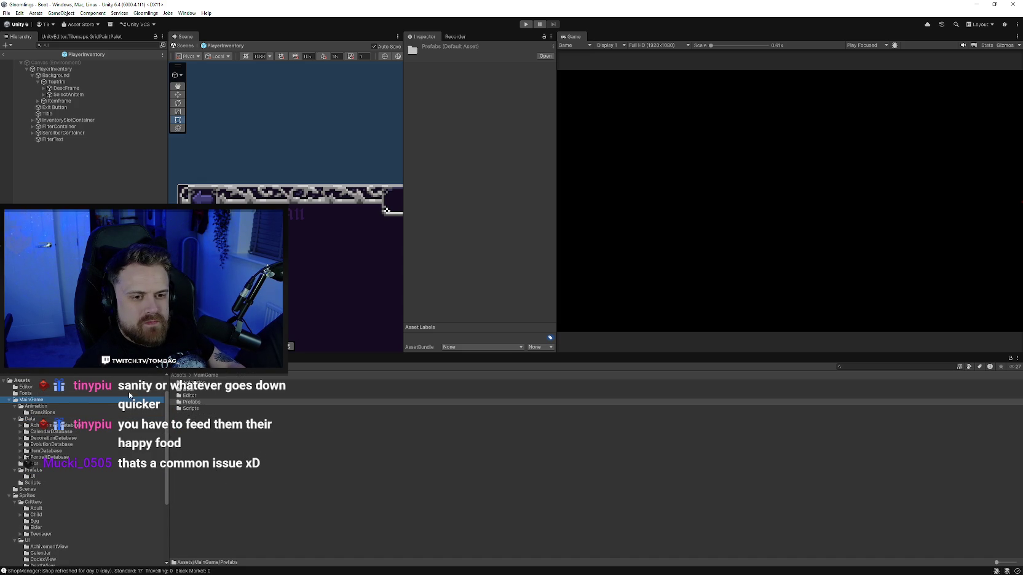
Navigate the Project window to the Sprites/UI/MainView folder
click(29, 496)
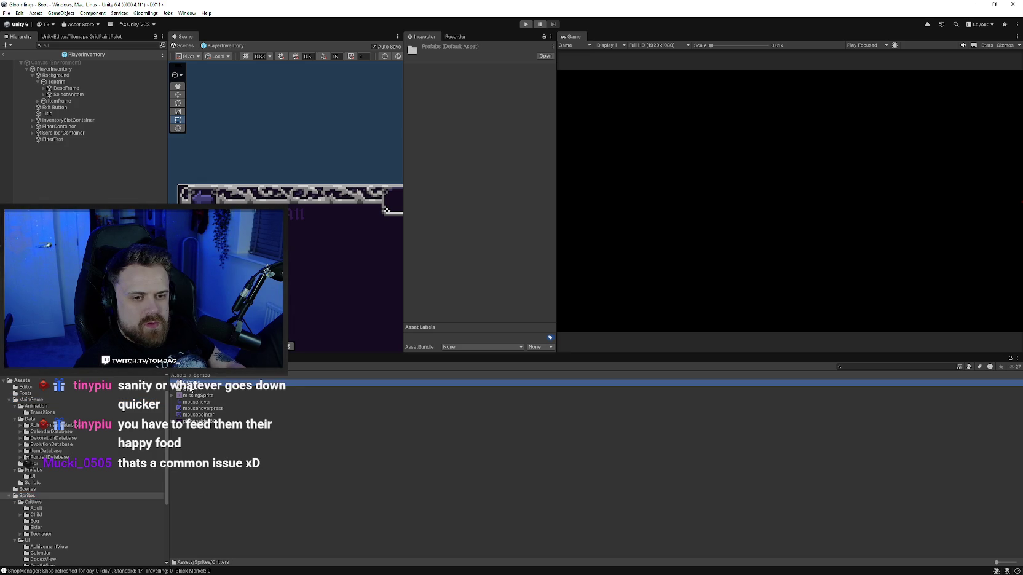
click(186, 389)
double_click(187, 389)
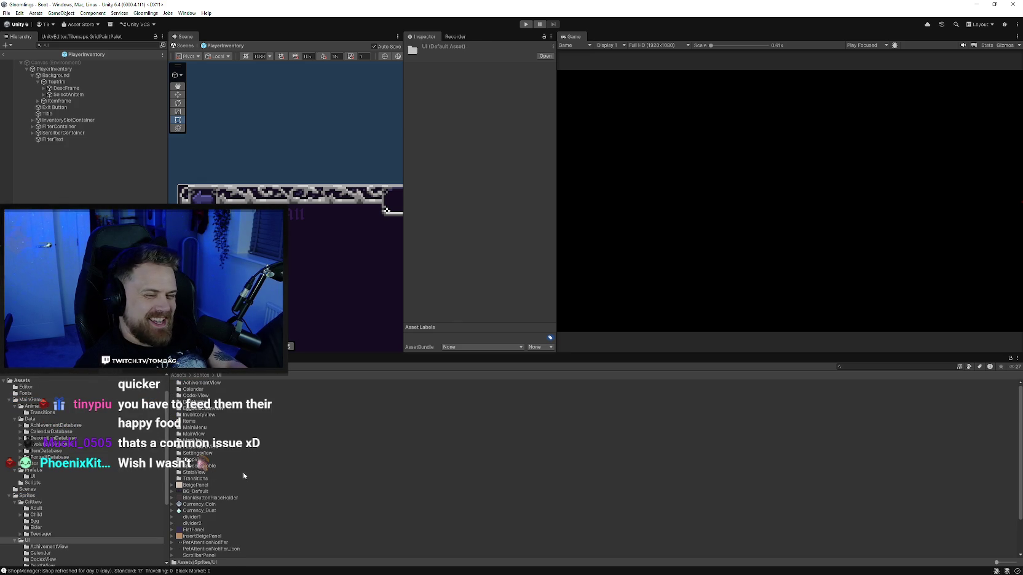
scroll(237, 471, down, 3)
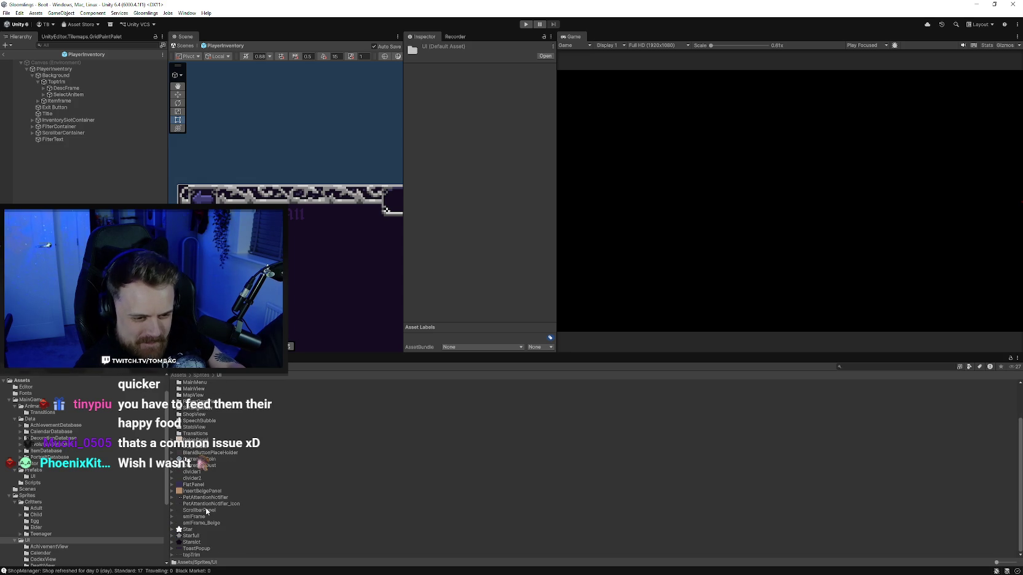
scroll(204, 421, up, 3)
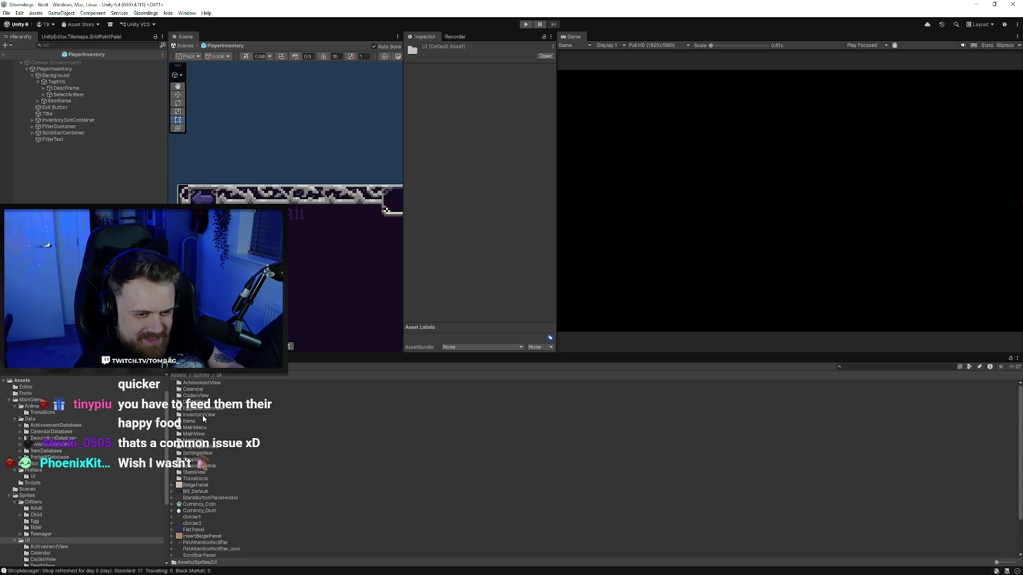
double_click(190, 434)
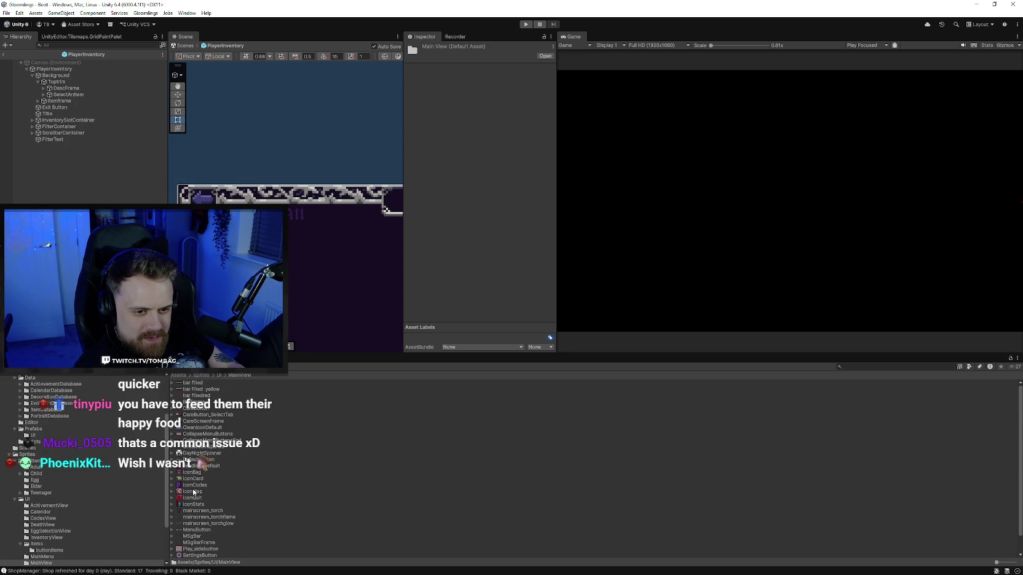
Select the CritterItemSparkle texture and open it in the Sprite Editor
scroll(194, 492, down, 1)
click(195, 427)
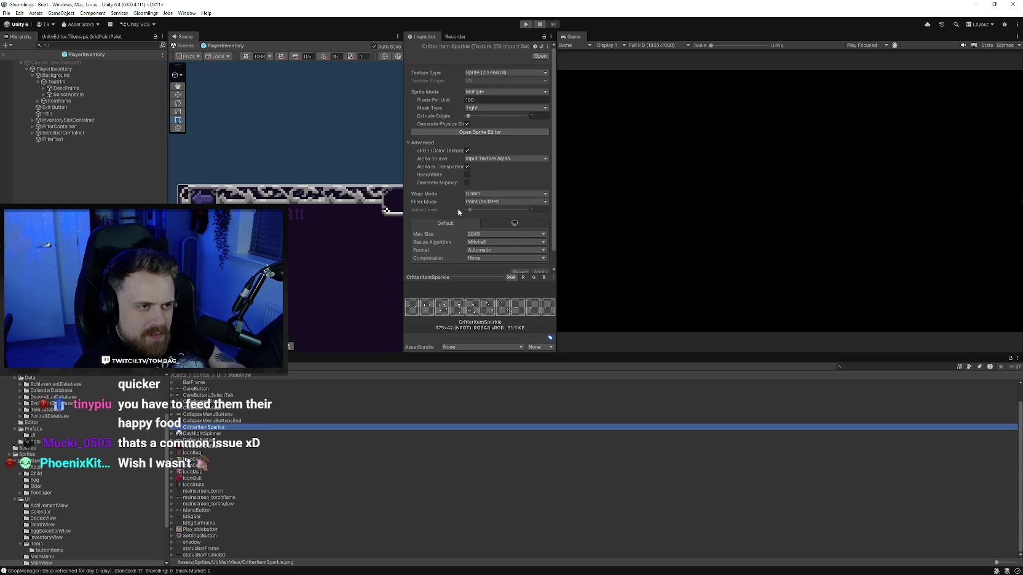
click(487, 134)
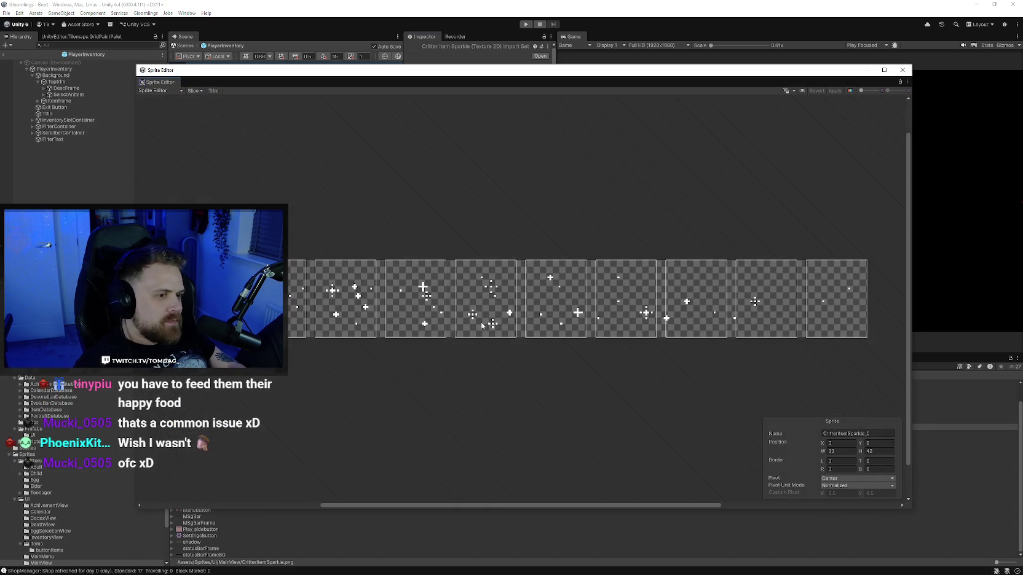
click(832, 451)
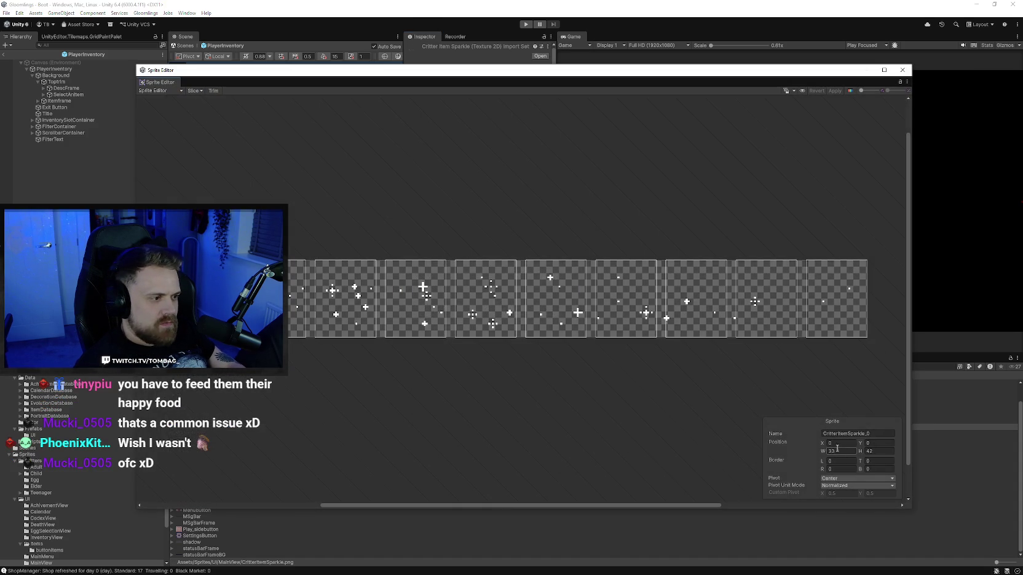
Set the first five sparkle slices, through CritterItemSparkle_4, to 32×32
text(32)
key(Return)
click(874, 452)
text(32)
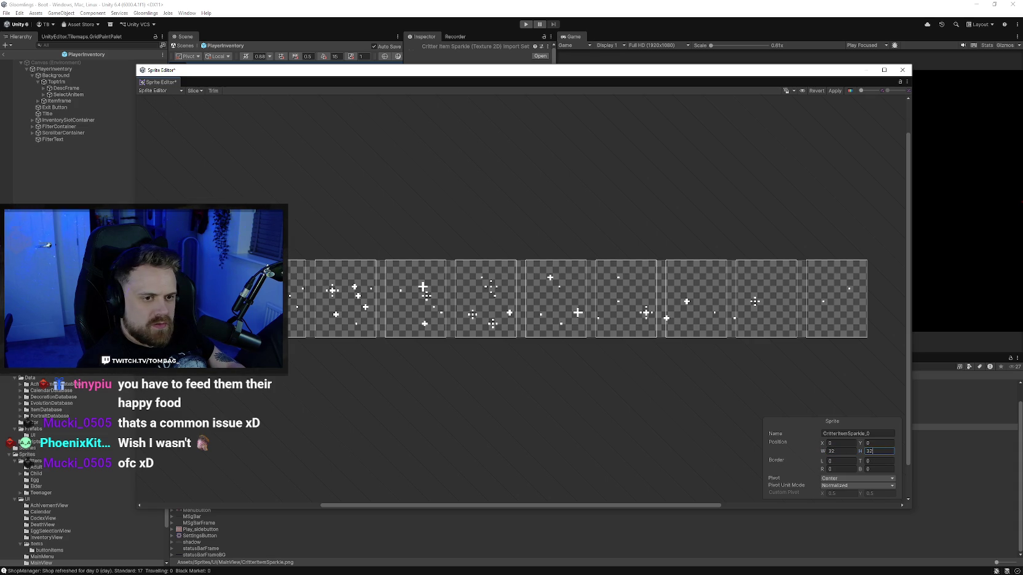
click(297, 298)
click(841, 451)
key(Tab)
text(32)
click(348, 317)
click(875, 451)
text(32)
click(415, 308)
click(875, 451)
text(32)
click(485, 308)
click(864, 451)
text(32)
Set CritterItemSparkle_5 through the last slice to 32×32, then reselect the first slices
click(555, 317)
click(831, 451)
click(869, 451)
text(32)
click(637, 327)
click(868, 452)
text(32)
click(701, 307)
click(869, 451)
text(32)
click(773, 321)
text(32)
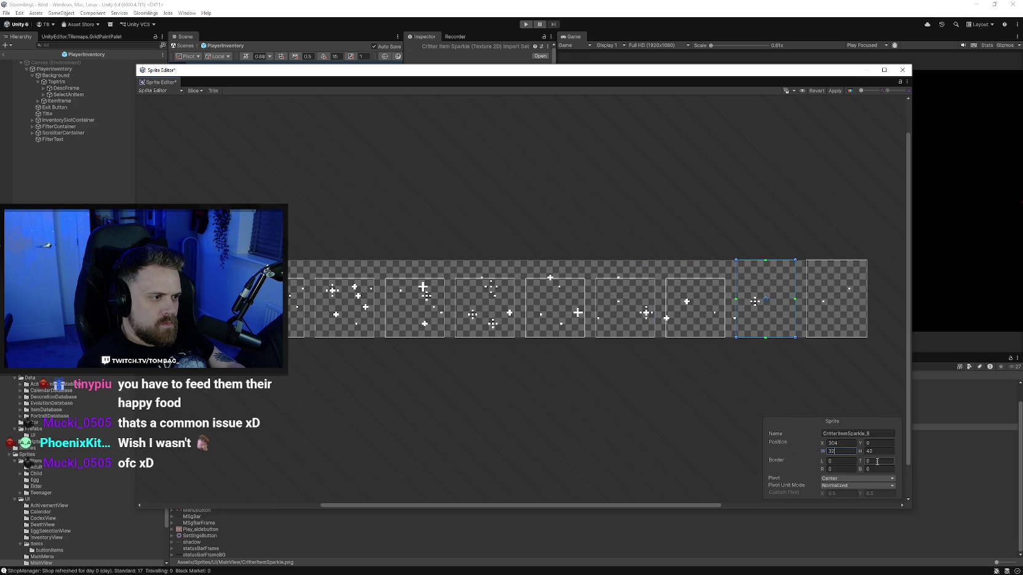
click(883, 451)
text(32)
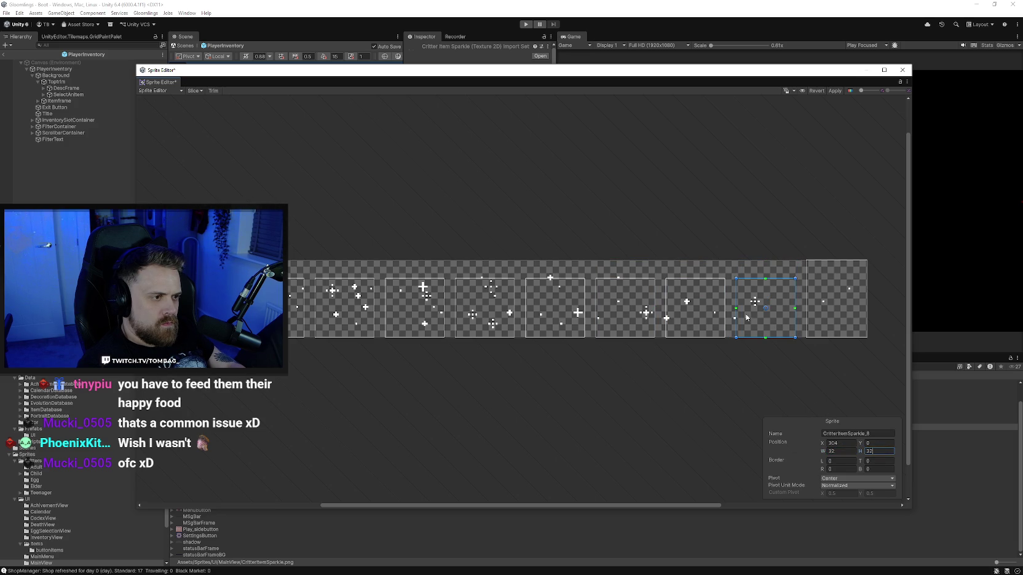
click(835, 320)
click(841, 451)
text(32)
click(879, 451)
text(32)
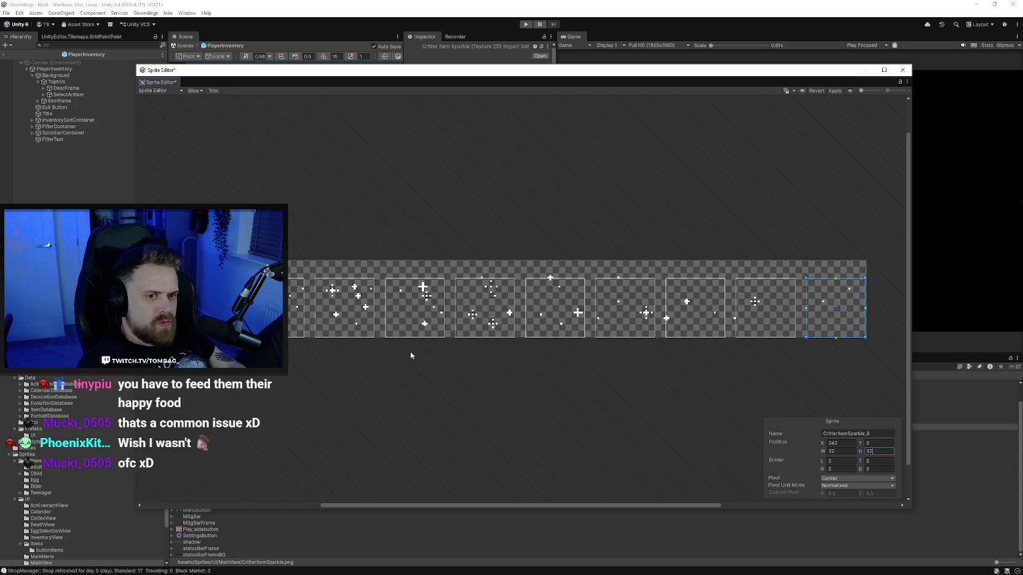
click(204, 308)
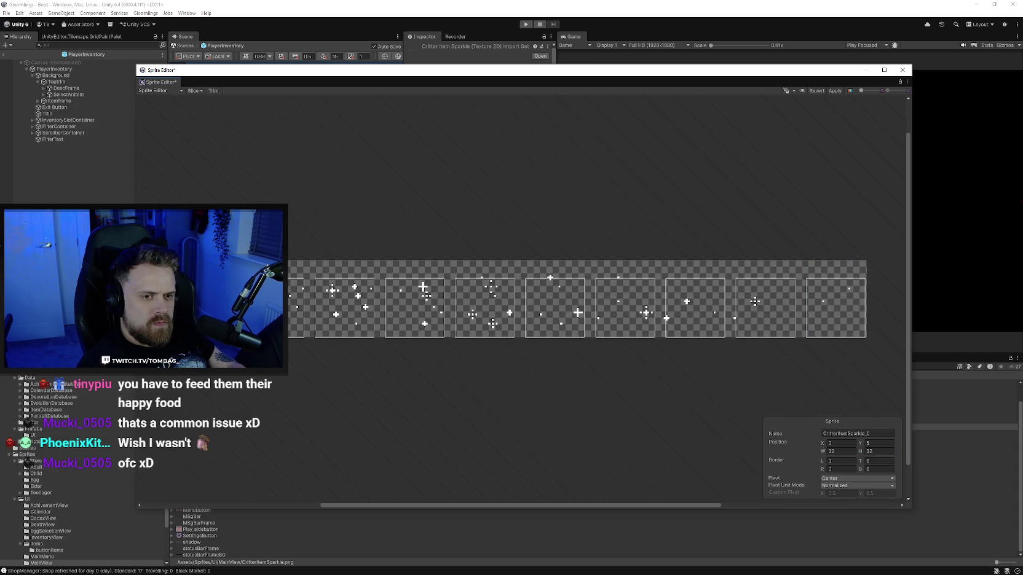
click(291, 317)
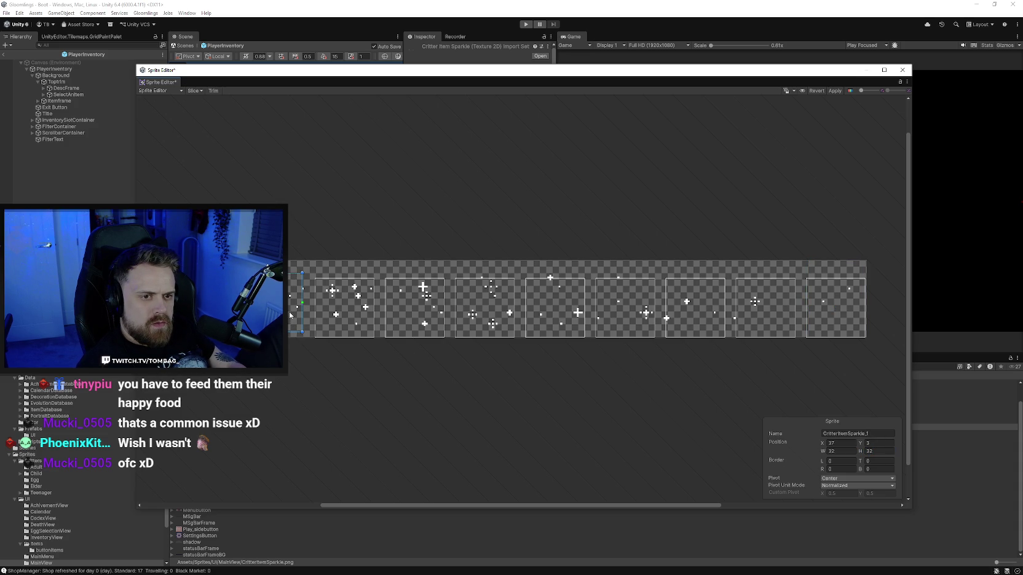
Drag the sixth through last sparkle slices up onto their frames
click(339, 316)
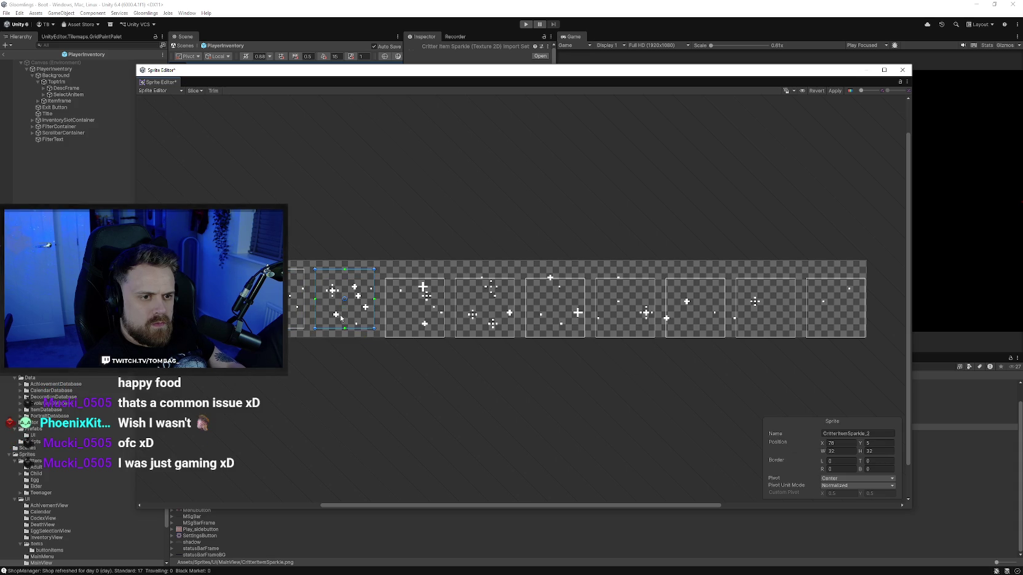
click(401, 321)
click(470, 326)
click(538, 327)
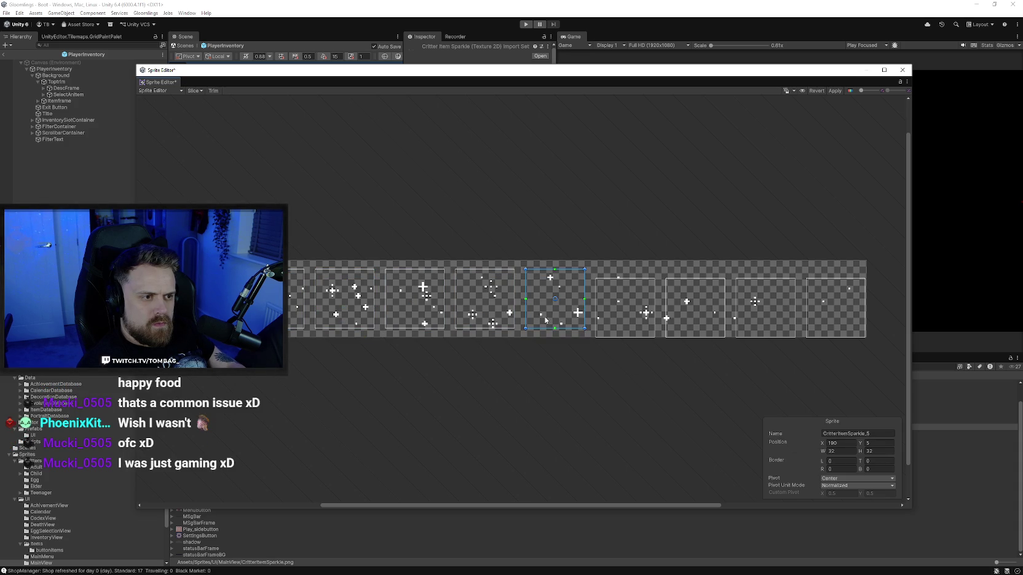
click(612, 320)
drag(612, 320, 612, 319)
drag(694, 331, 687, 317)
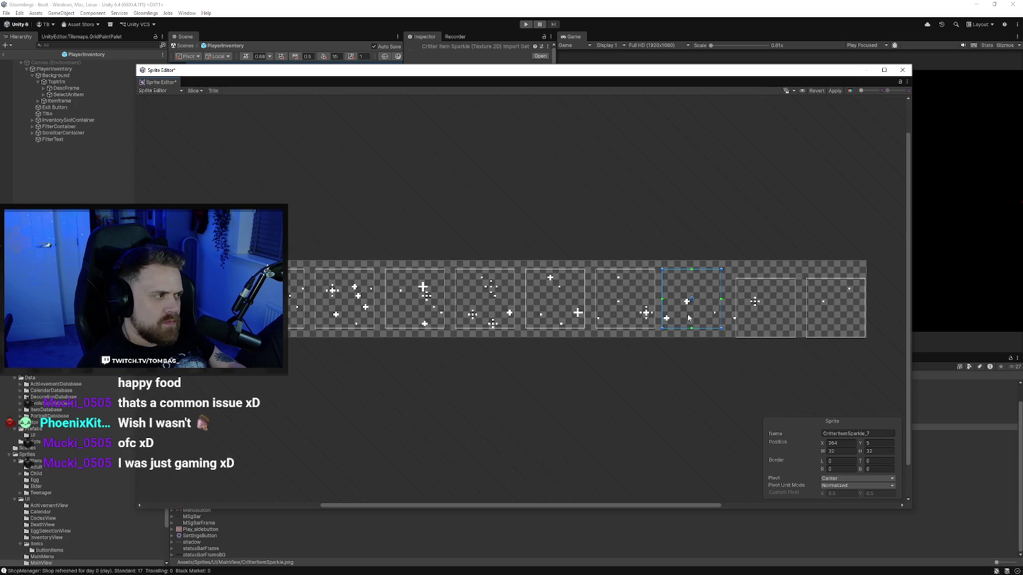
click(751, 326)
drag(751, 329, 745, 318)
click(834, 320)
drag(834, 319, 830, 316)
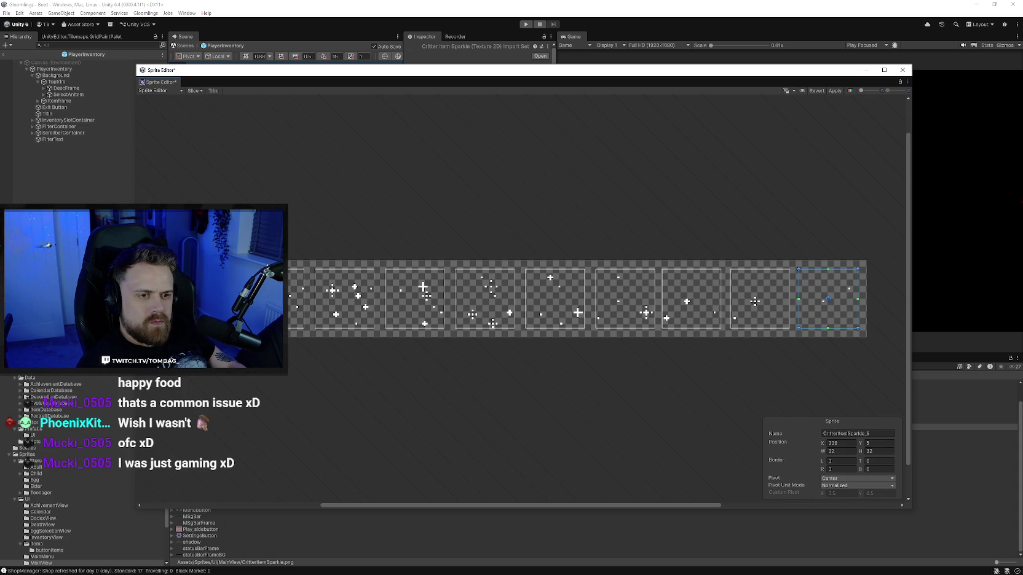
Nudge the CritterItemSparkle_3 slice slightly right onto its frame
click(204, 298)
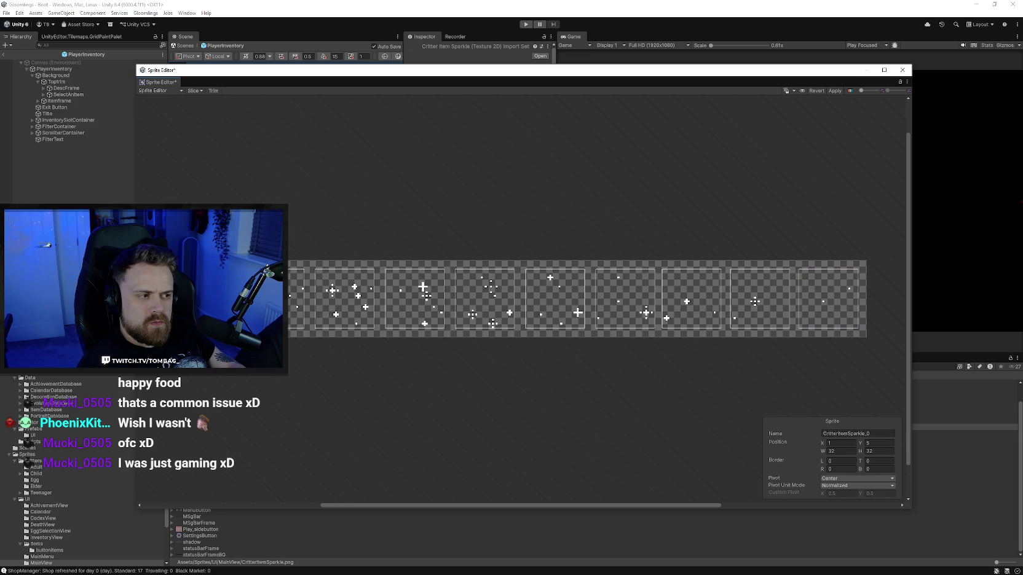
click(277, 299)
click(403, 306)
drag(401, 306, 405, 306)
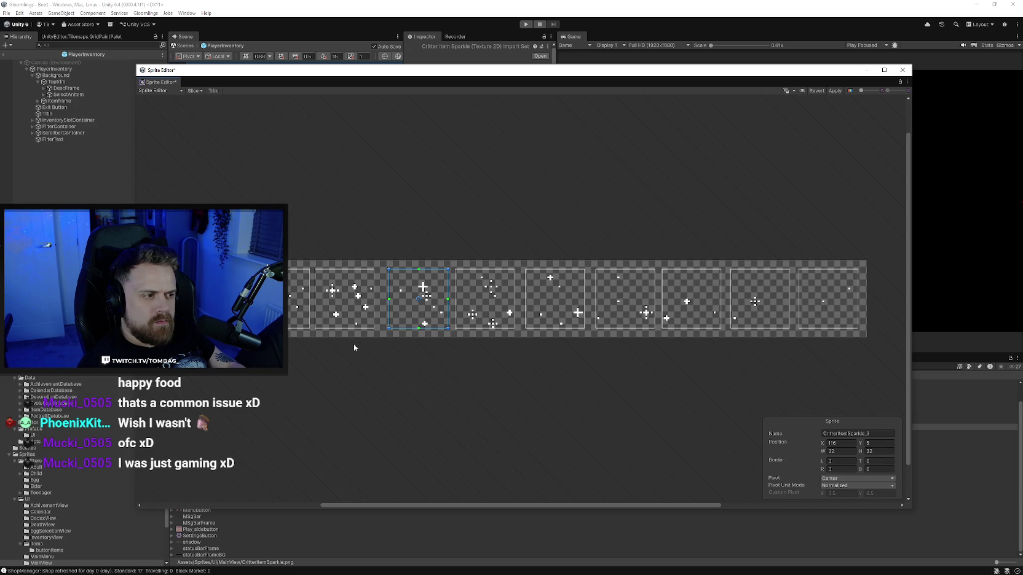
Try a left border of 5 on the first slice, then reset it to 0
click(205, 298)
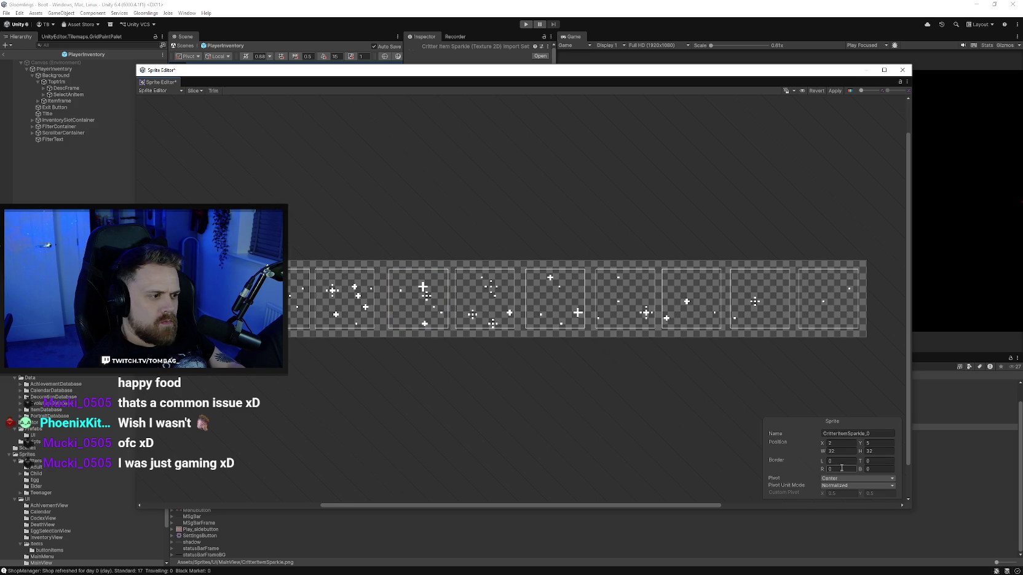
text(5)
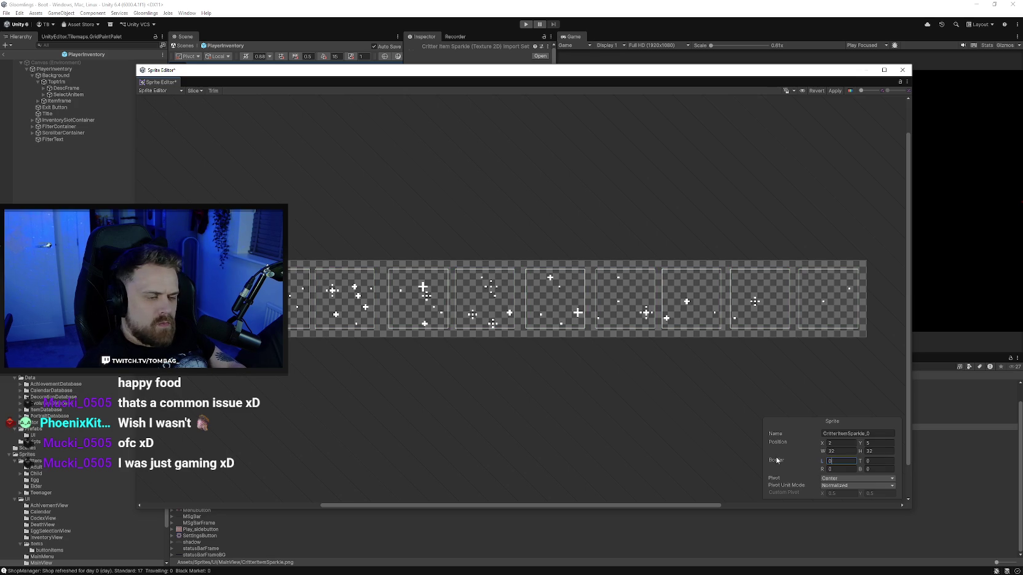
key(BackSpace)
text(0)
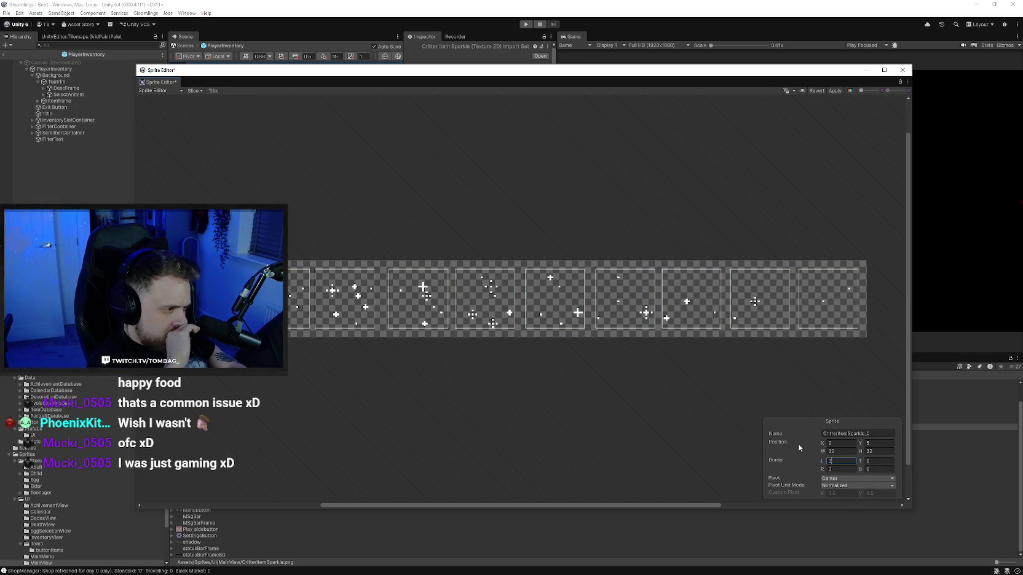
click(193, 91)
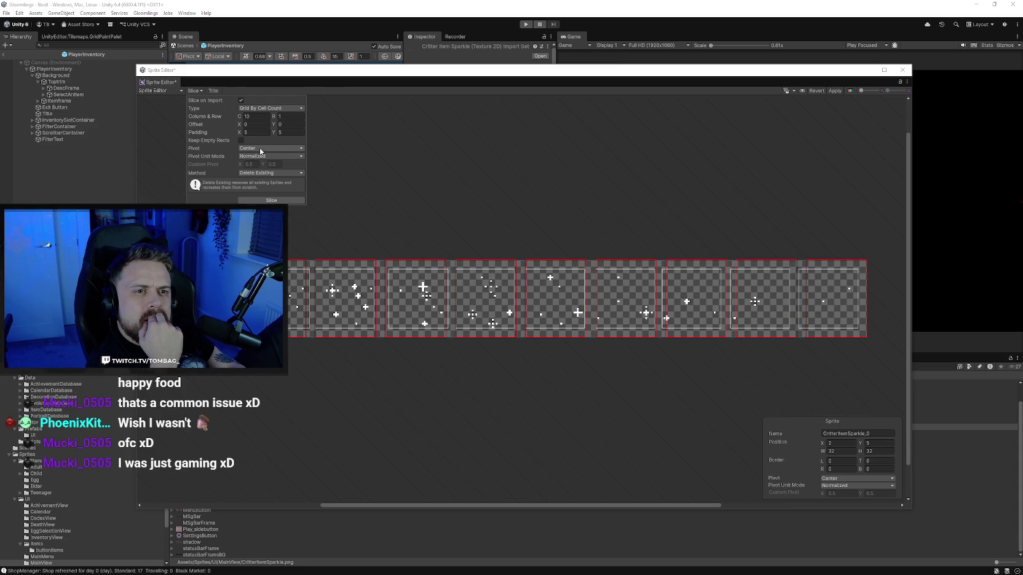
Check the grid offset and slice types, dismiss the Slice popup, close the Sprite Editor, enter play mode
click(256, 127)
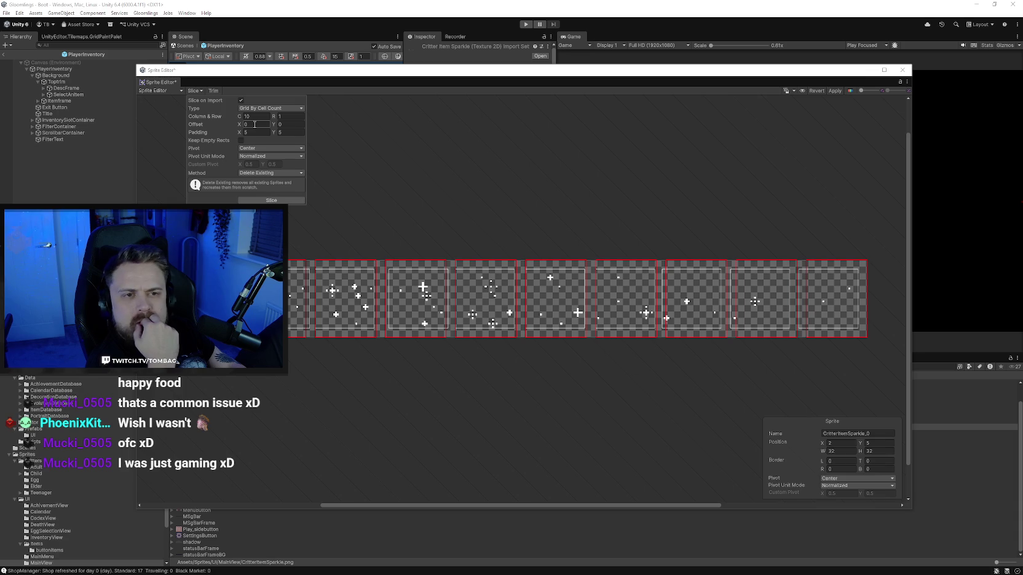
click(280, 109)
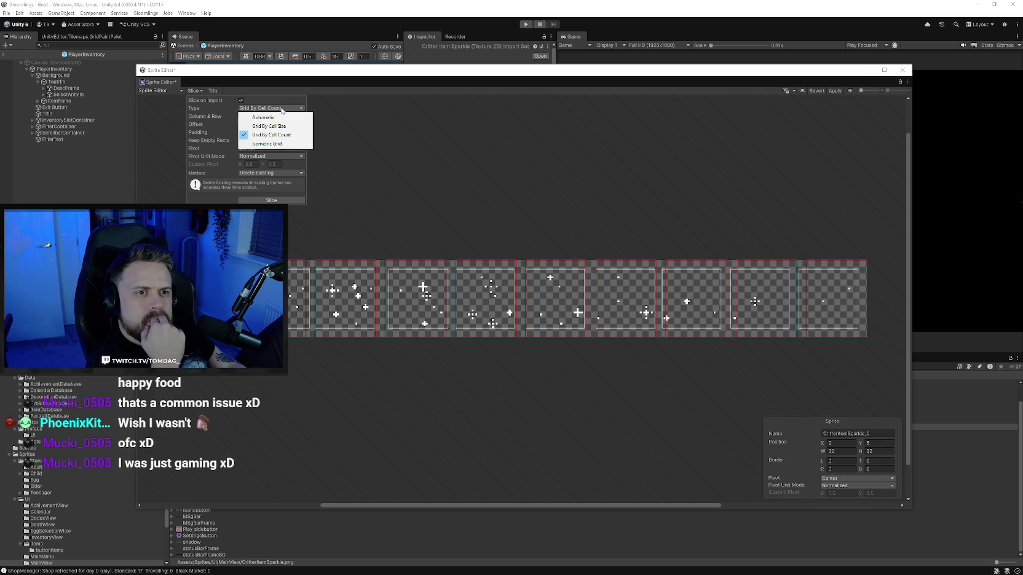
click(423, 183)
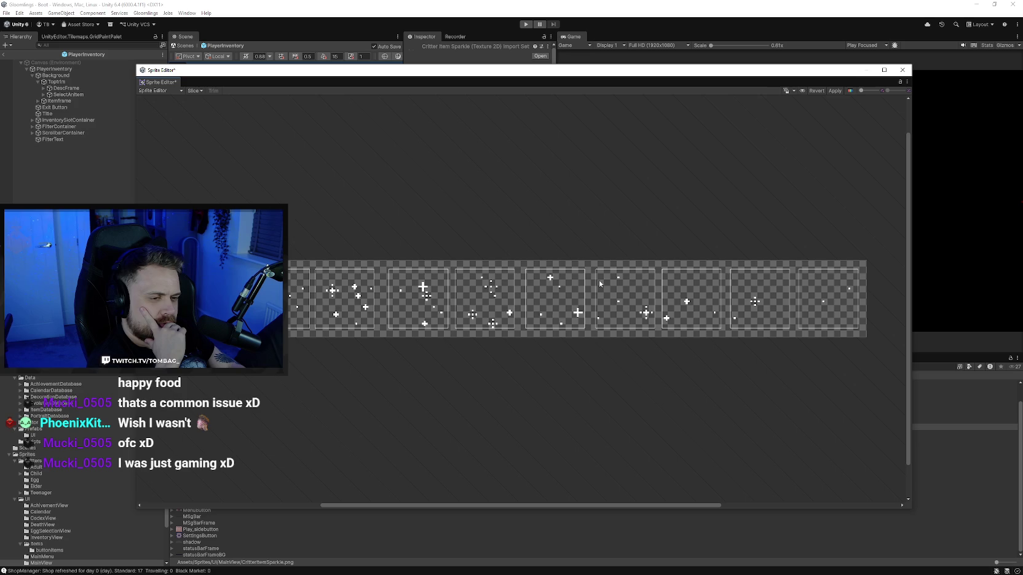
click(902, 69)
click(526, 24)
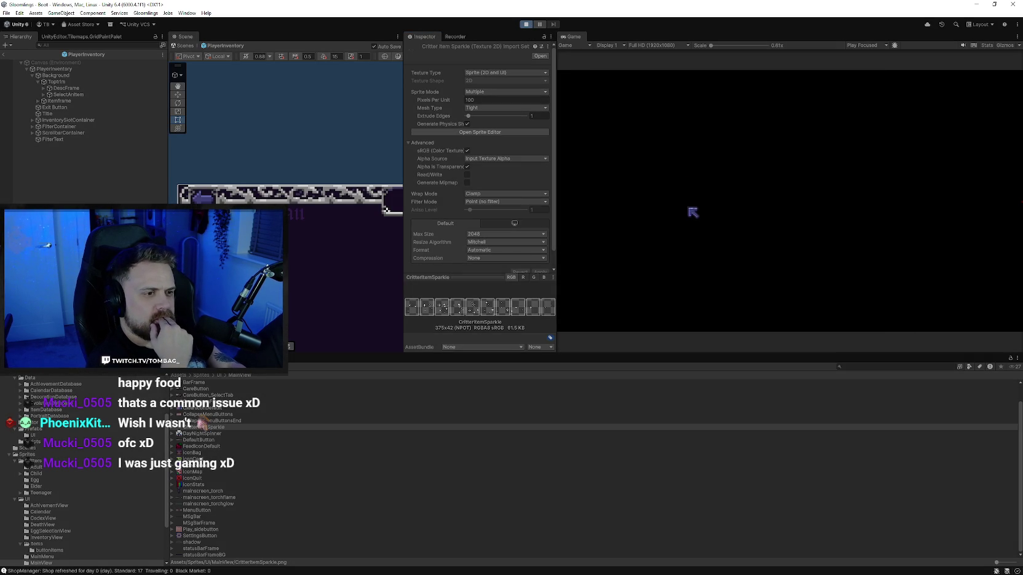
Stop play mode and reopen the CritterItemSparkle Sprite Editor's Slice options
click(496, 133)
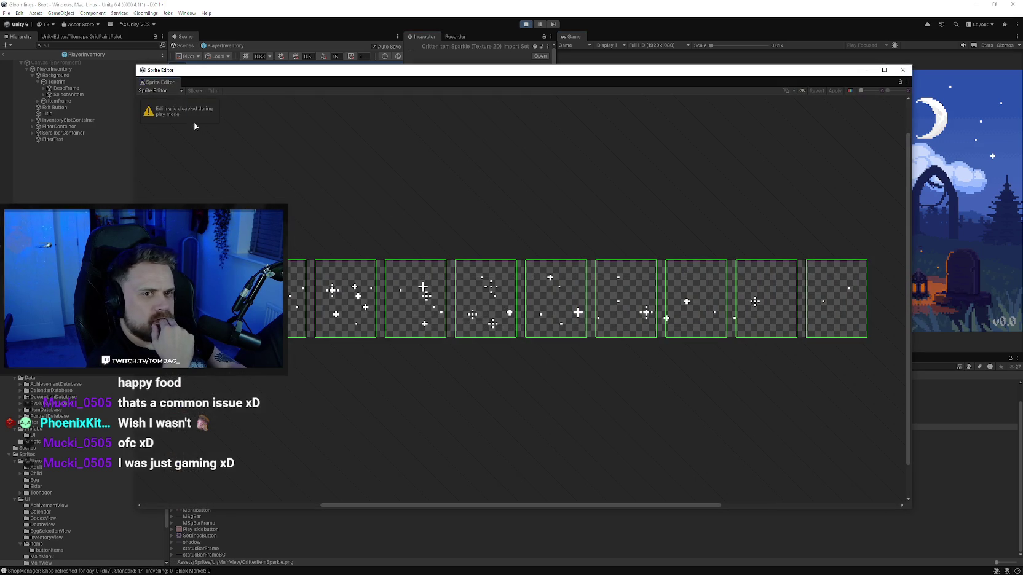
click(901, 70)
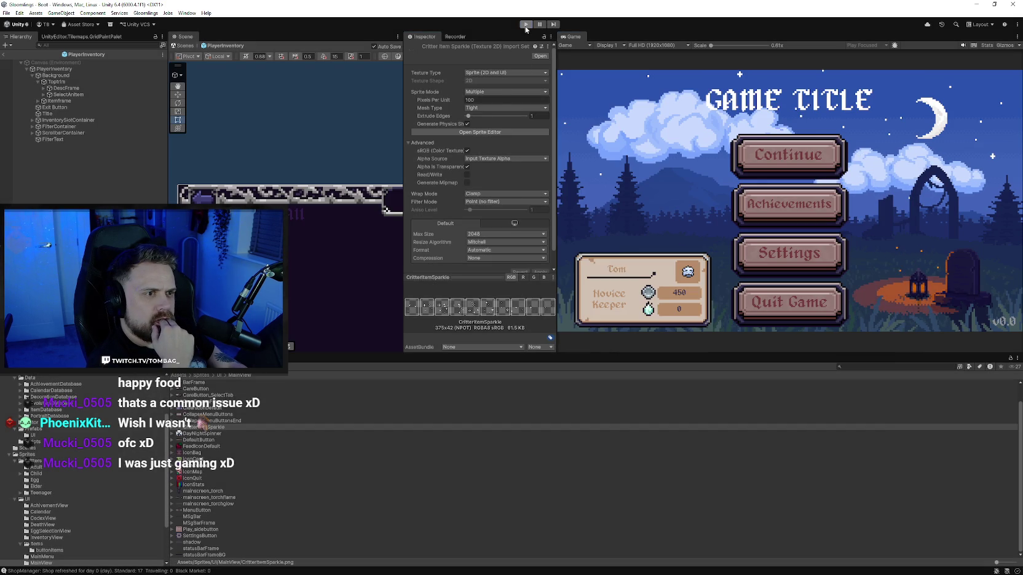
click(525, 24)
click(496, 133)
click(194, 91)
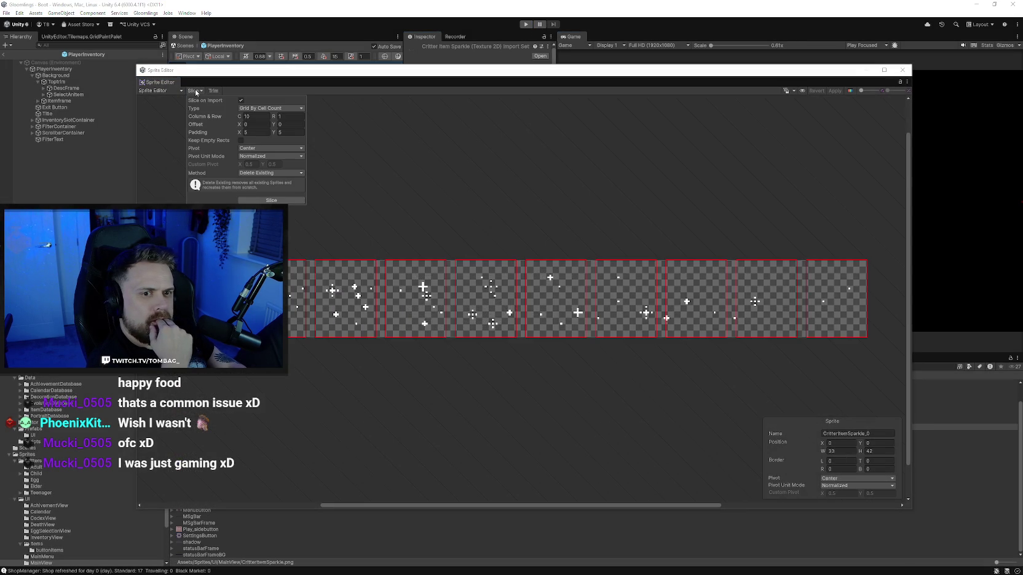
Switch the Slice type to Grid By Cell Size
click(249, 110)
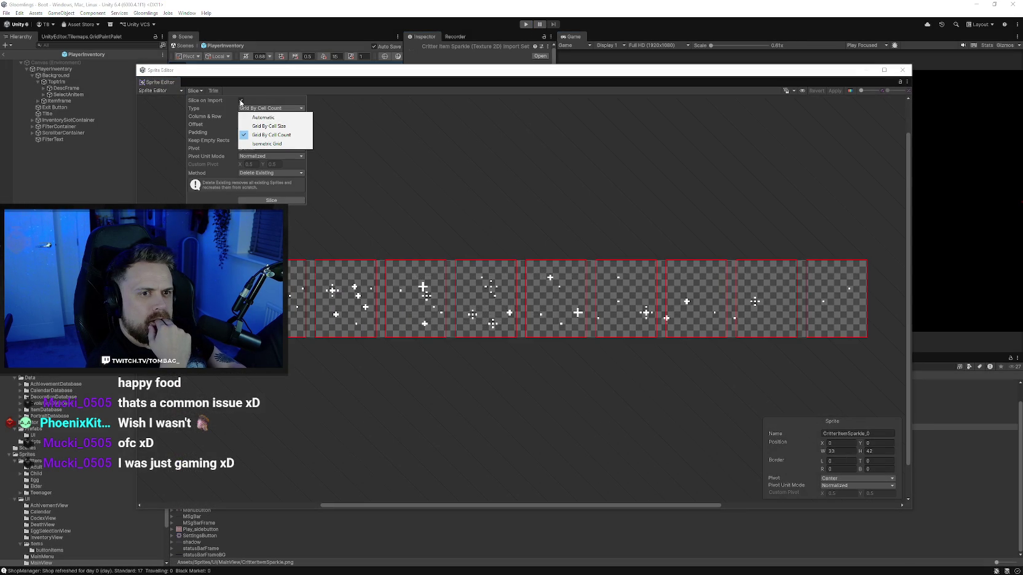
click(310, 103)
click(196, 91)
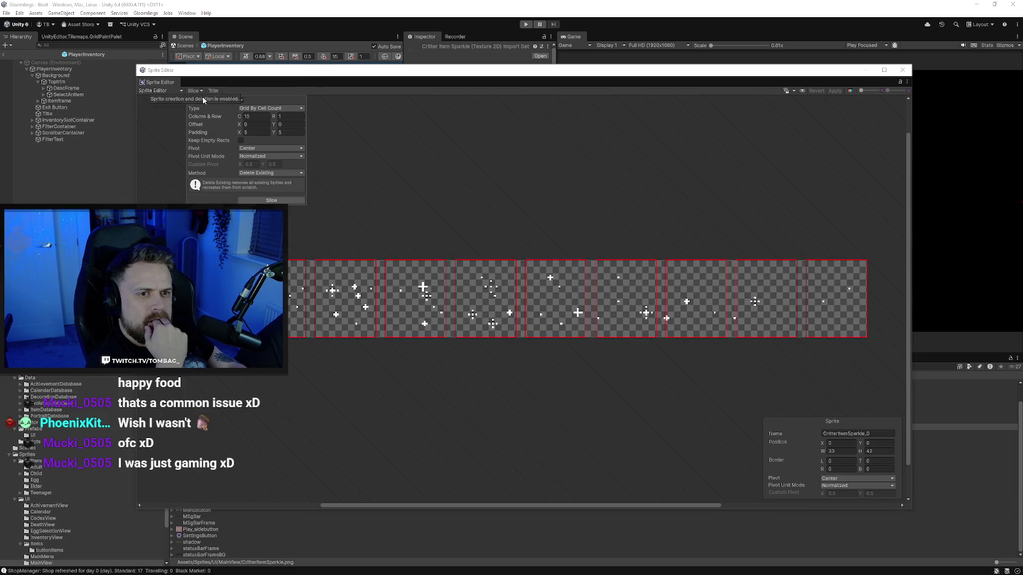
click(256, 109)
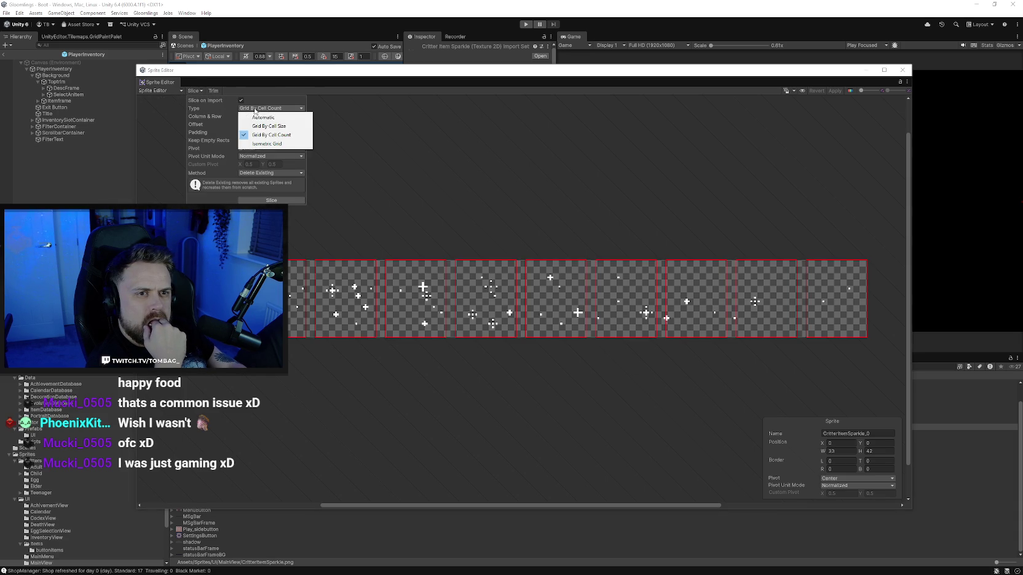
click(269, 126)
Set pixel size 32×32, offset 5,5 and padding 5
click(269, 117)
text(32)
click(288, 116)
text(32)
click(250, 124)
click(252, 125)
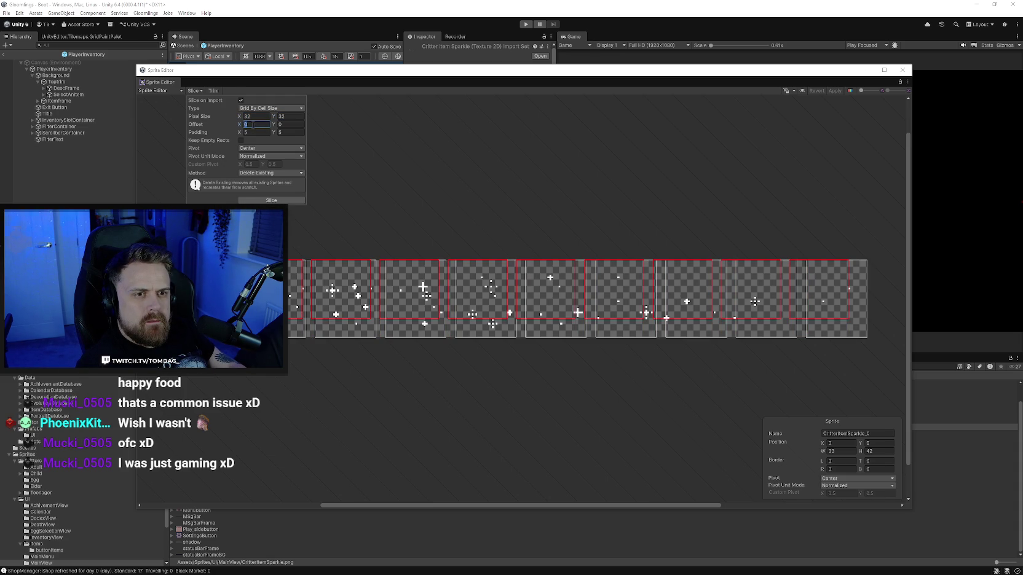
text(4)
key(BackSpace)
text(5)
key(Tab)
text(5)
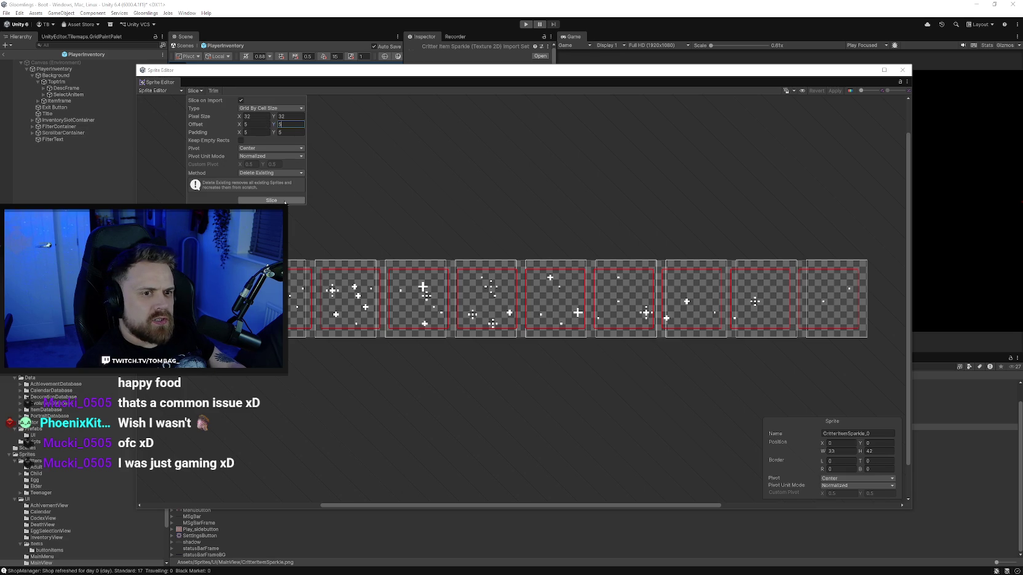
key(Tab)
text(0)
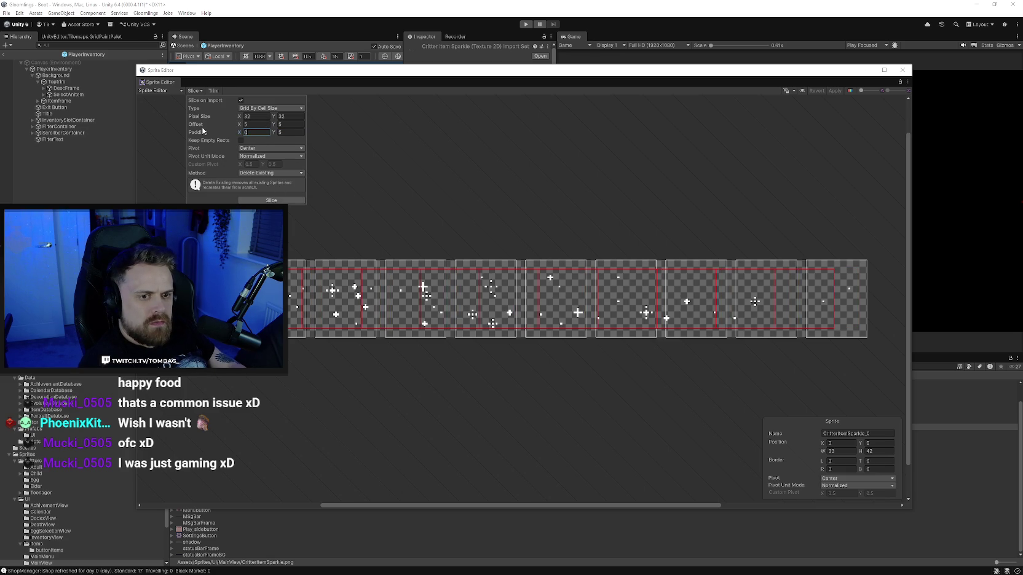
text(5)
Slice the sheet, apply the new slices, close the Sprite Editor and enter play mode
click(275, 201)
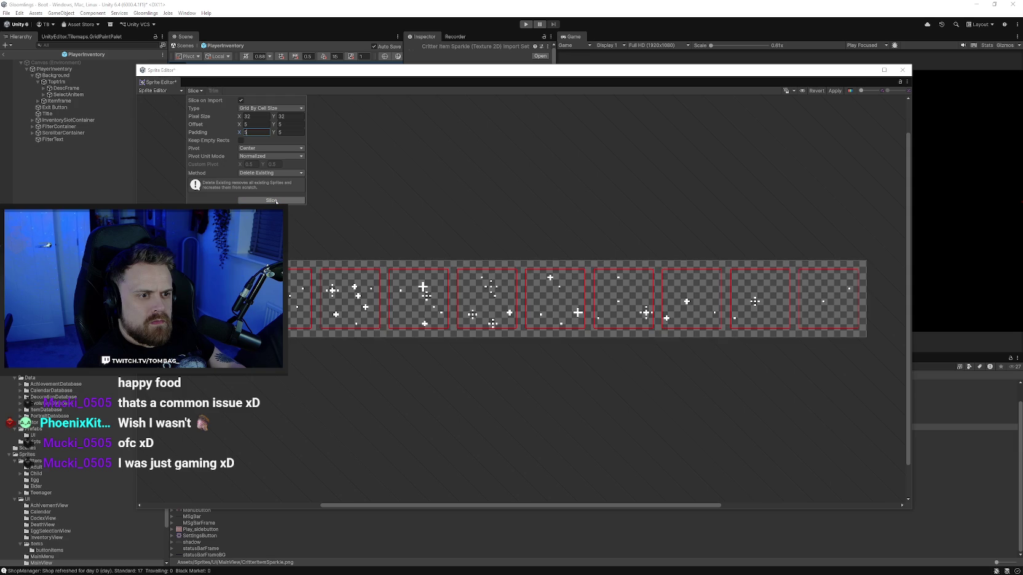
click(241, 100)
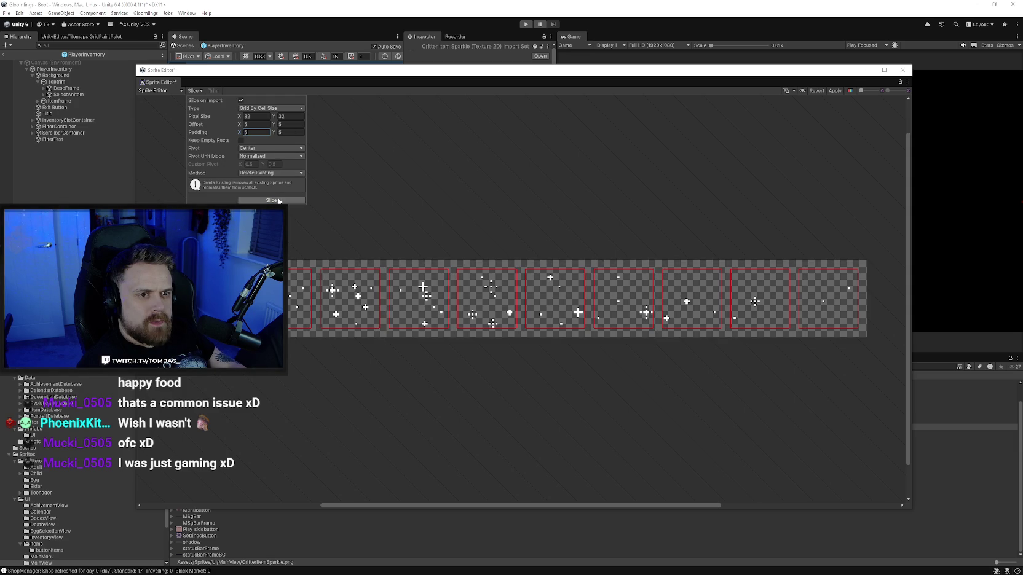
click(835, 91)
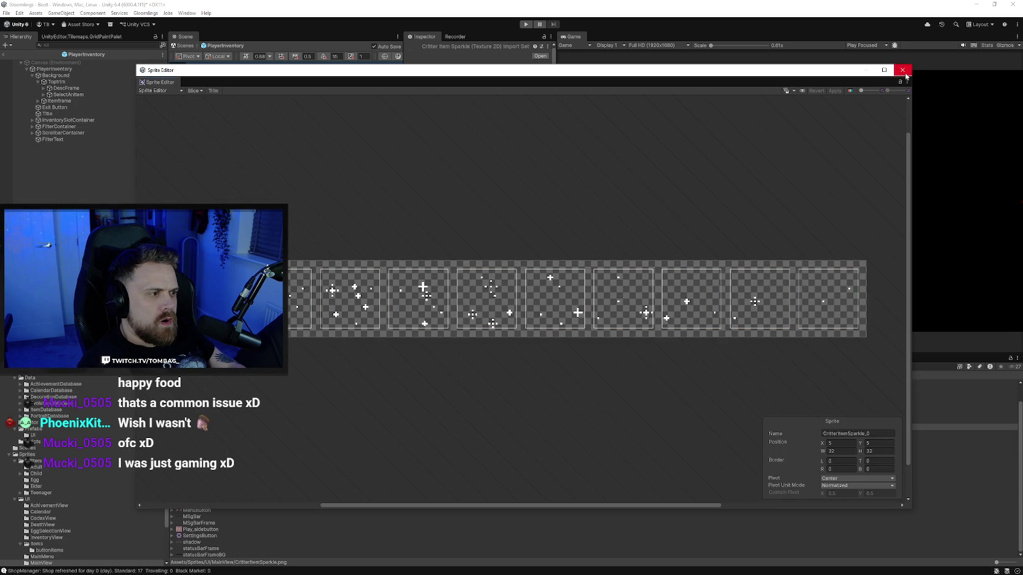
click(902, 70)
click(526, 26)
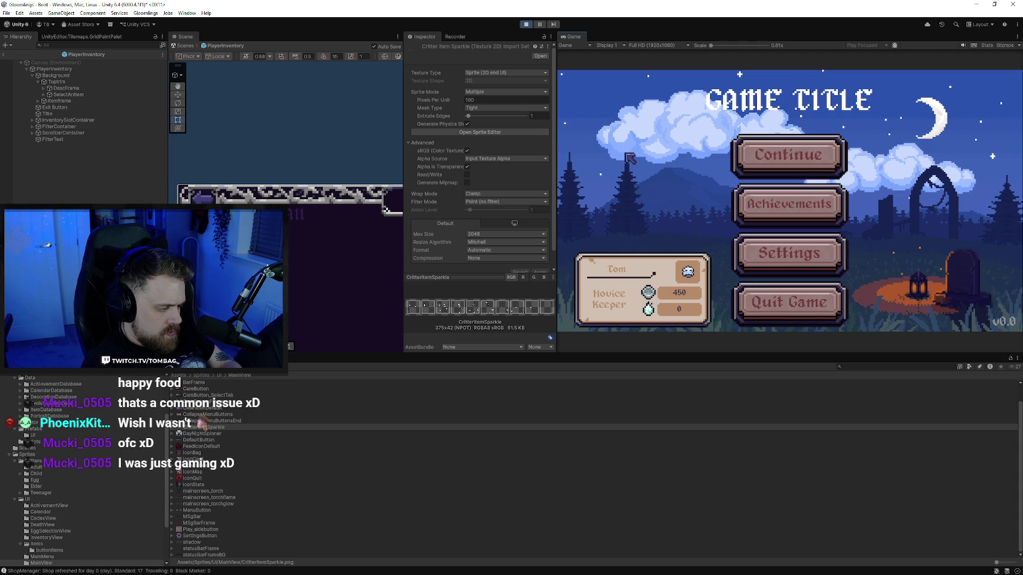
Continue the saved game and use Gloomlings > Debug Time to jump to Duskday Day 3, 2:40am
click(768, 154)
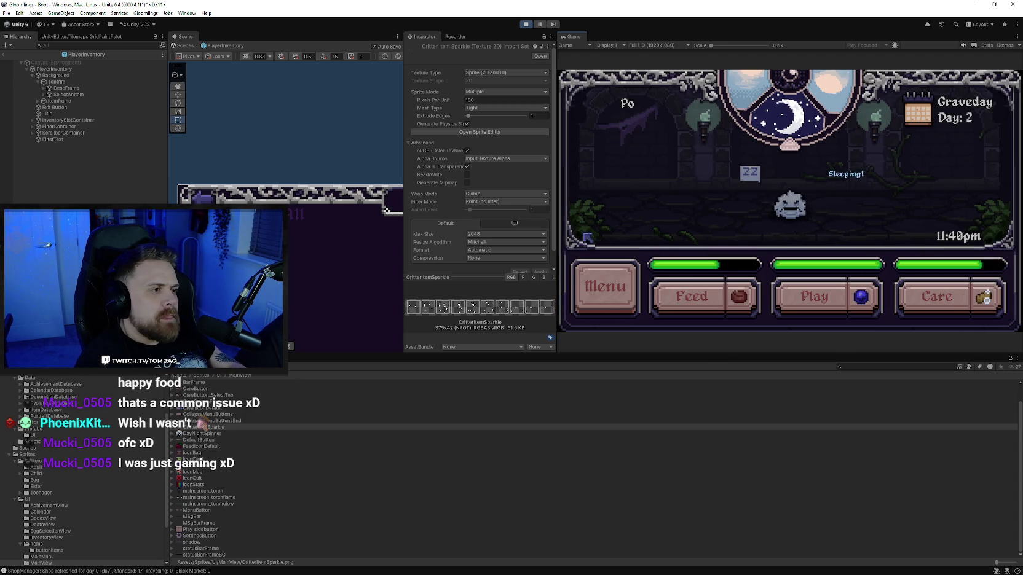
click(148, 13)
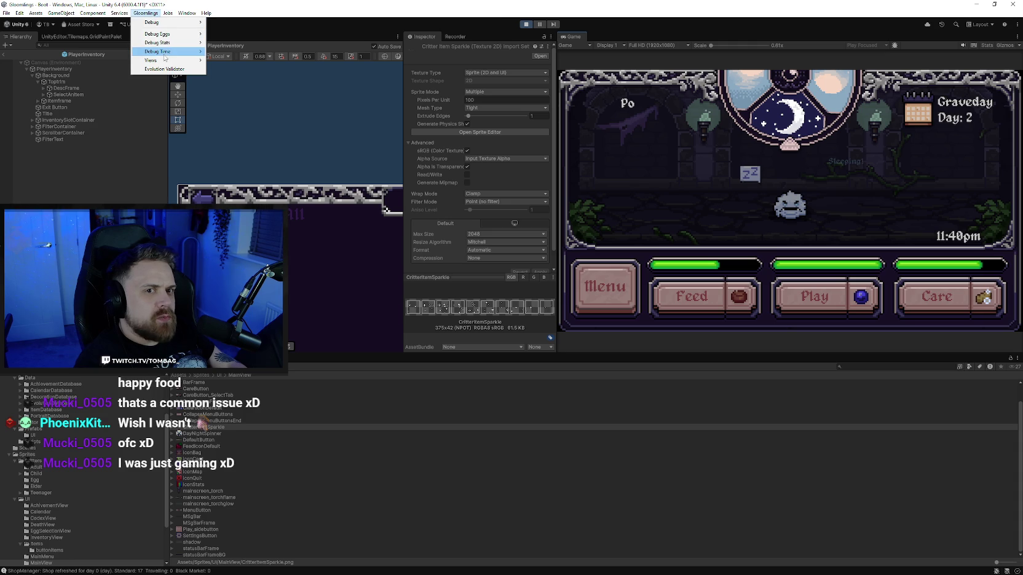
mouse_move(165, 52)
click(231, 68)
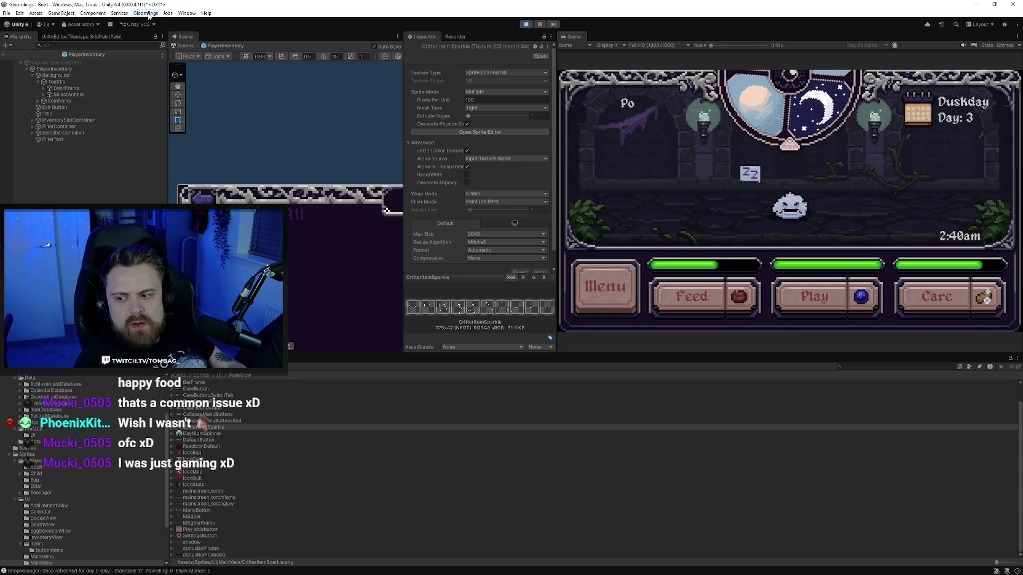
Set the game's Debug Time speed back to 1x (Normal)
click(148, 13)
mouse_move(160, 51)
click(243, 60)
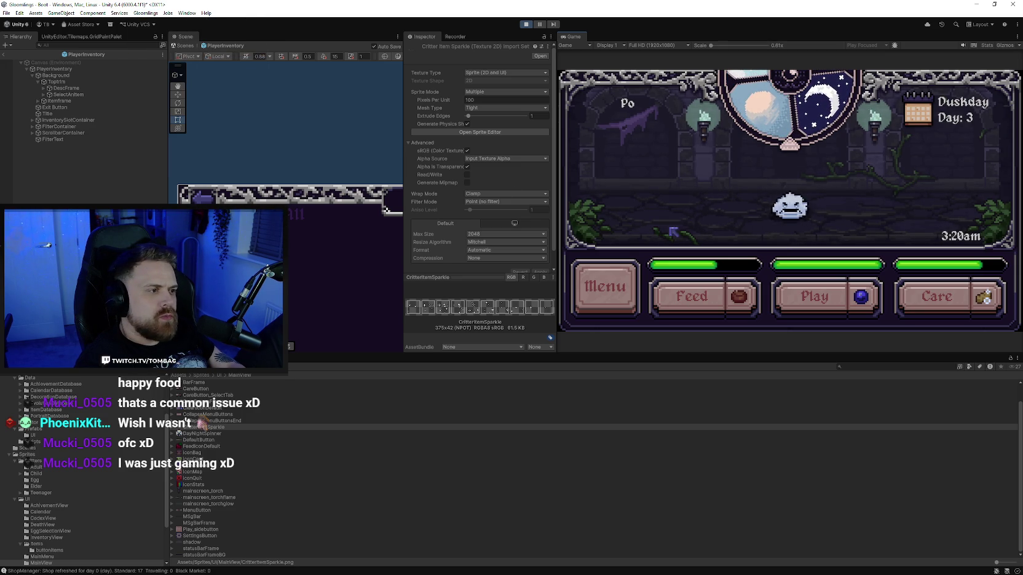
Feed the critter several food items in a row
click(681, 304)
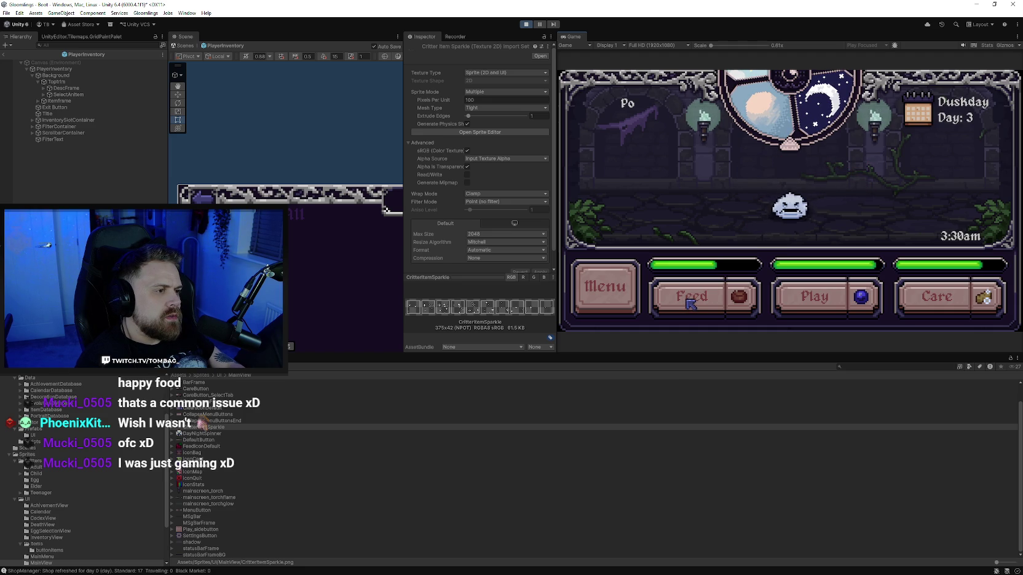
click(621, 288)
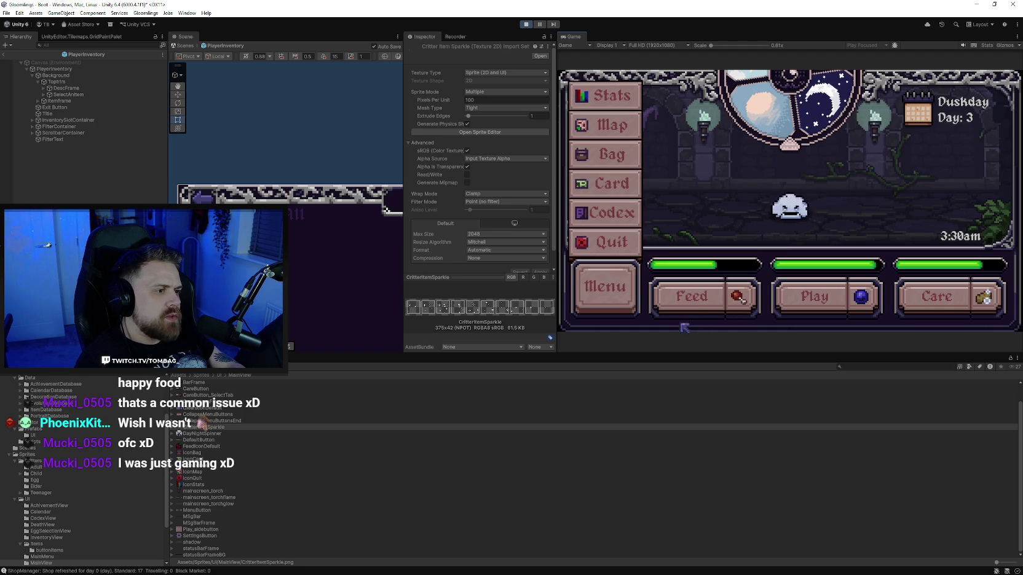
click(623, 315)
click(687, 309)
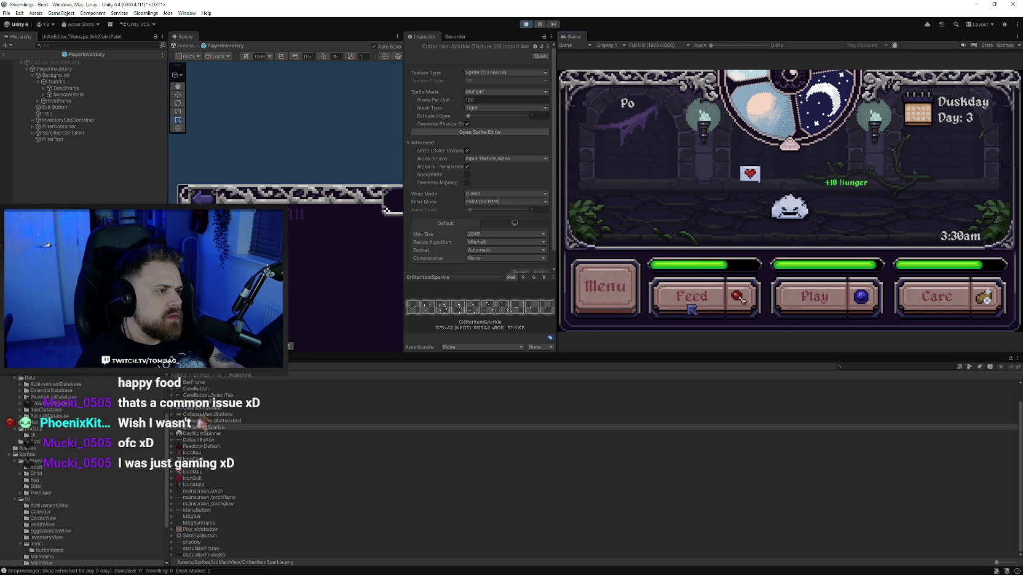
click(691, 309)
click(691, 309)
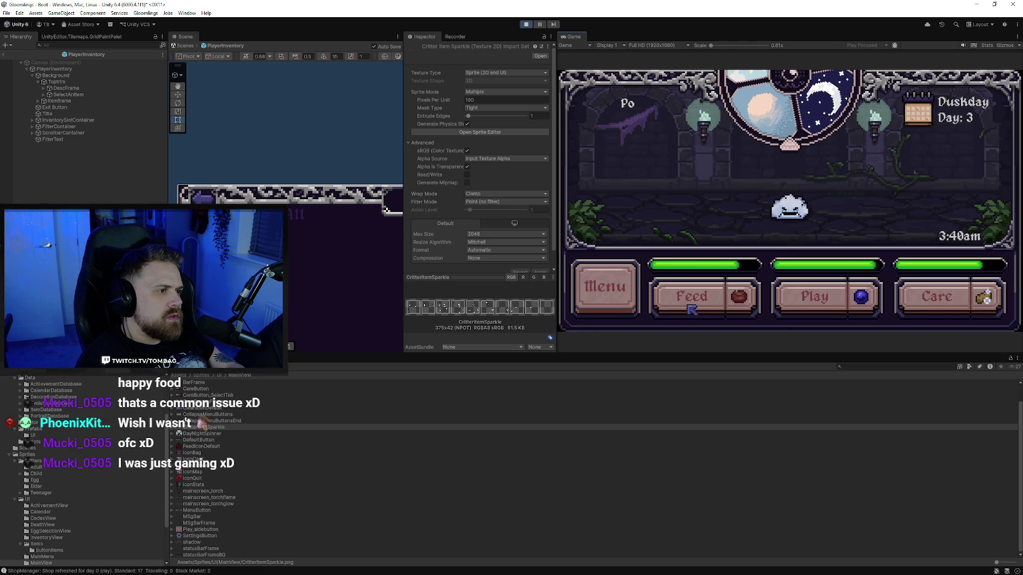
click(691, 309)
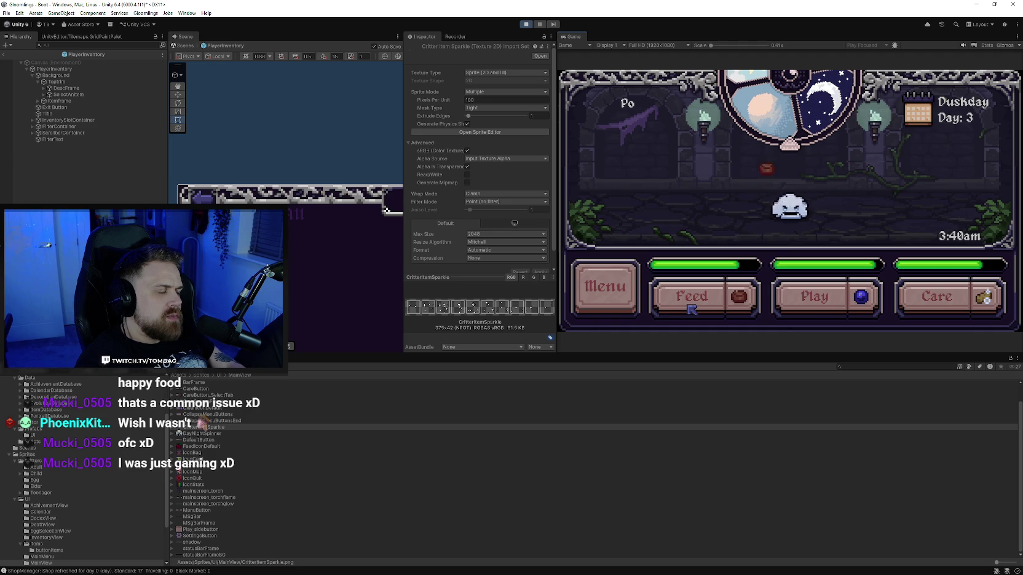
click(692, 309)
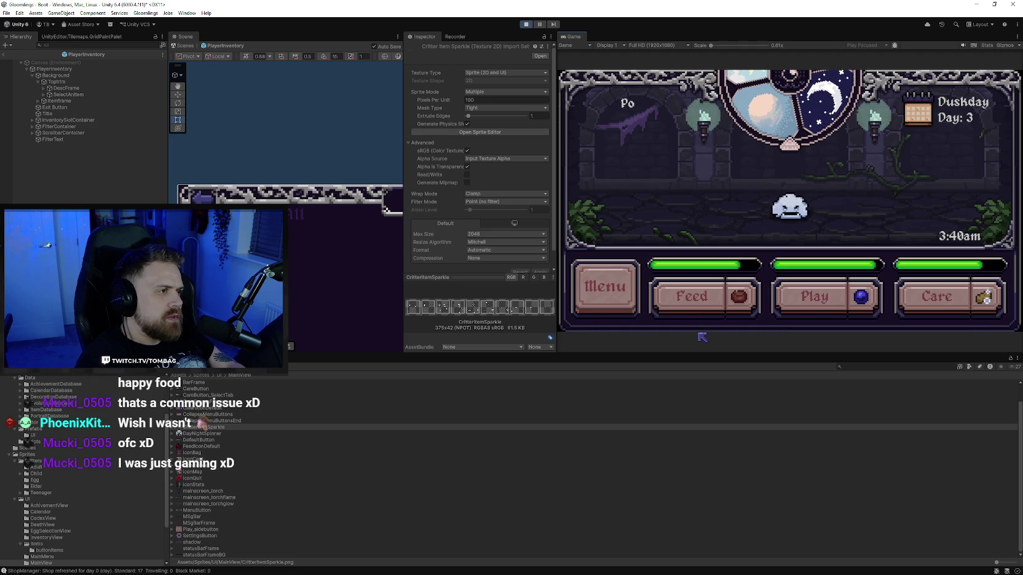
click(693, 307)
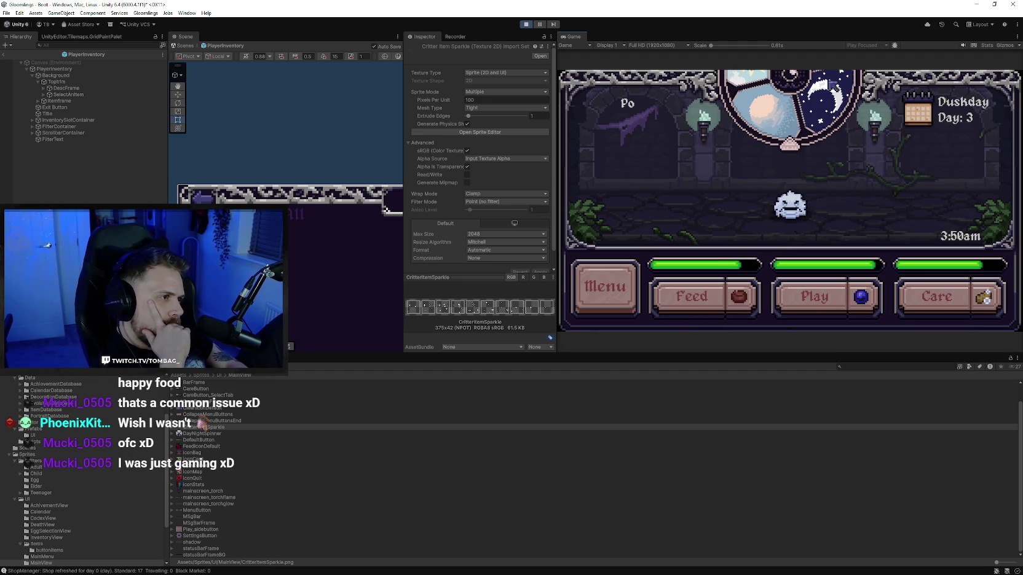
Check the travelling balloon event on the spring calendar, then close it
click(918, 112)
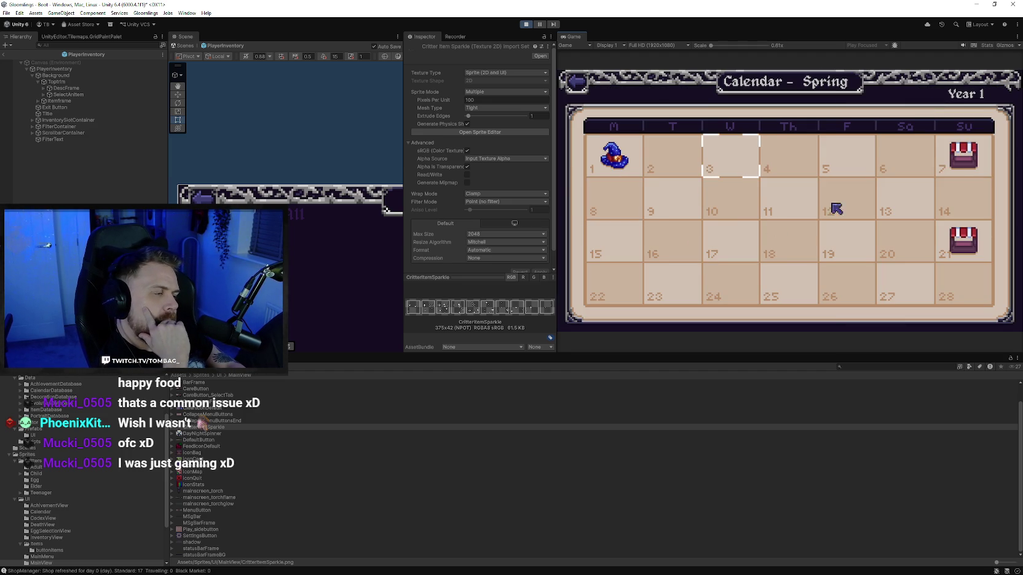
click(963, 158)
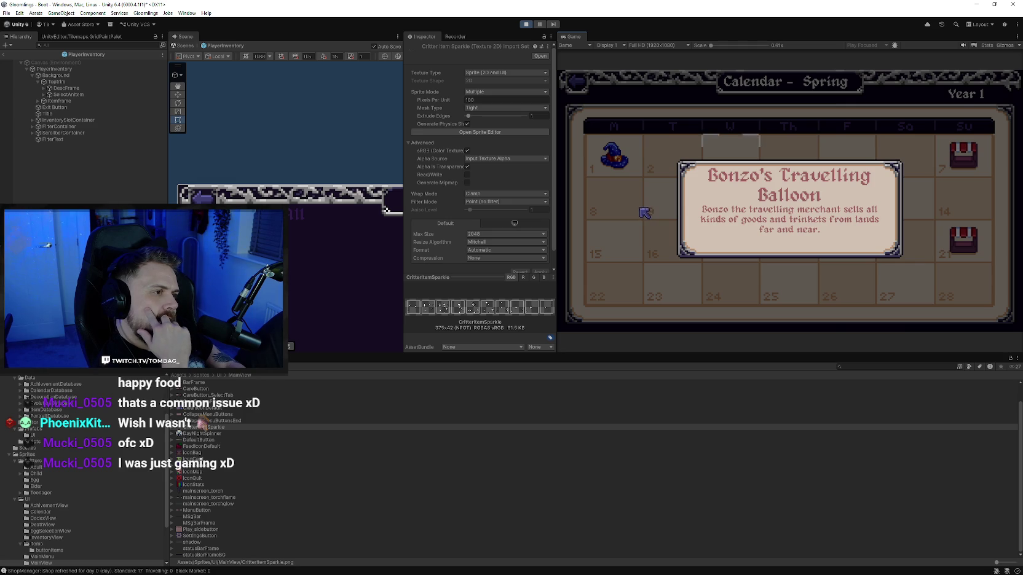
click(644, 213)
click(576, 82)
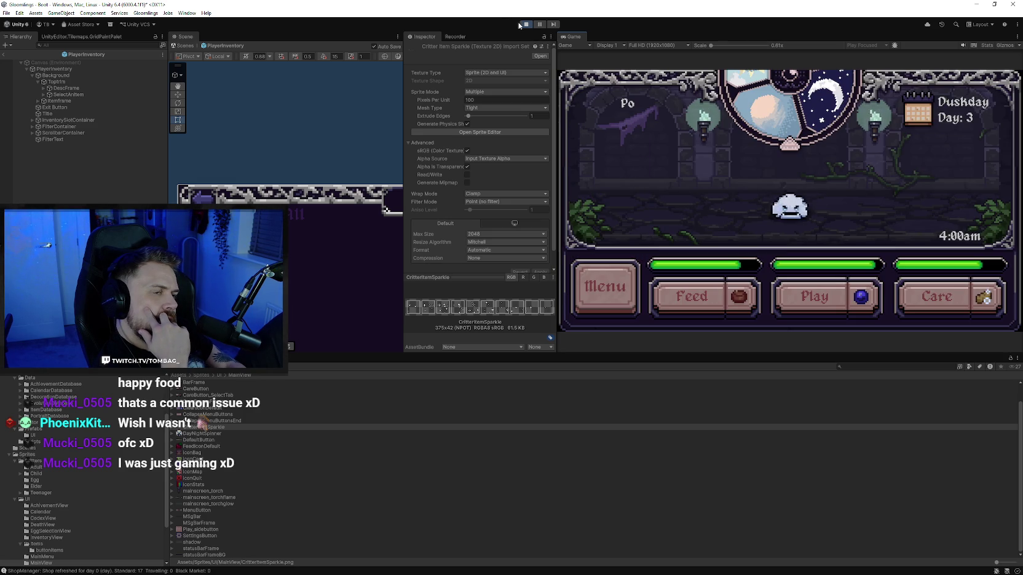
Find the travelling balloon on the World Map, return to the room and stop Play mode
click(605, 287)
click(632, 129)
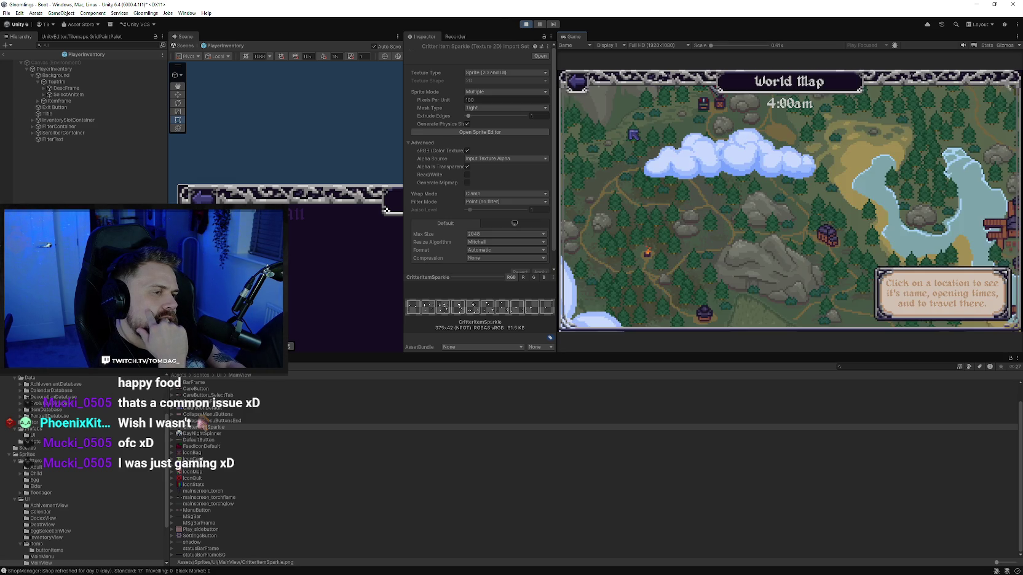
click(703, 164)
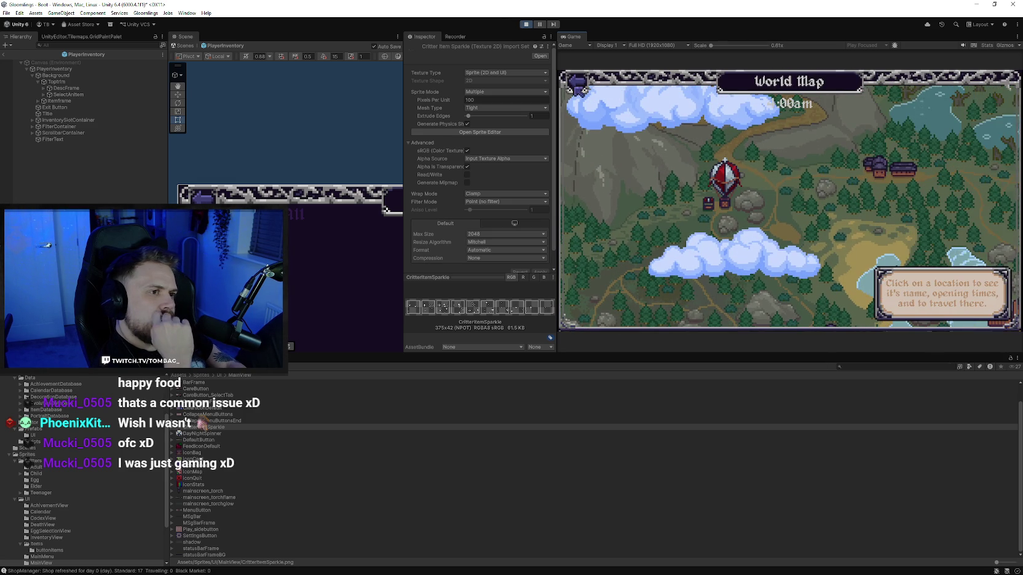
click(580, 82)
click(525, 24)
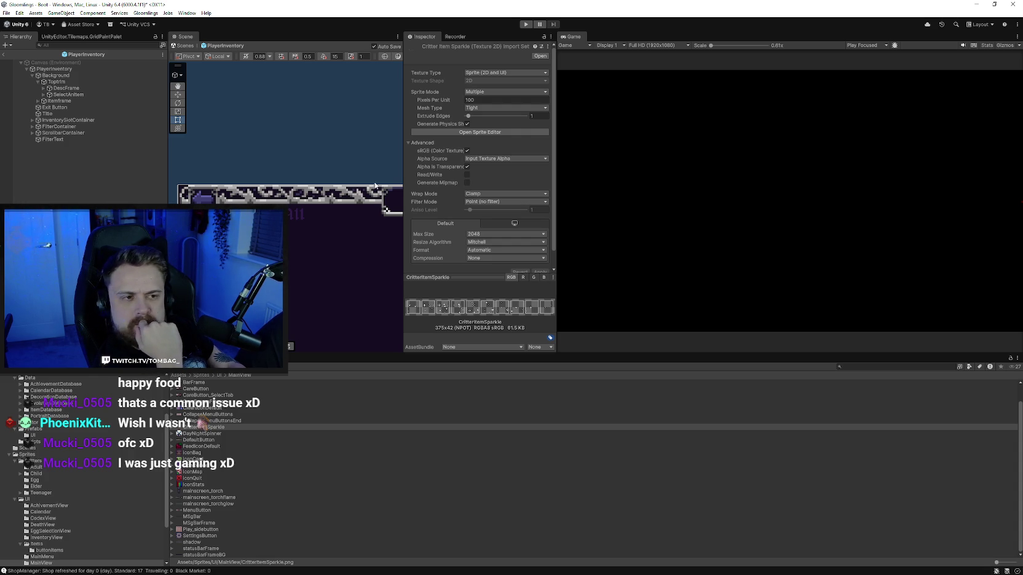
Review CritterItemSparkle's import settings in a wider Inspector, save the project, then switch to Aseprite
mouse_move(556, 159)
mouse_down()
mouse_move(628, 176)
mouse_move(602, 178)
mouse_up()
scroll(326, 178, up, 2)
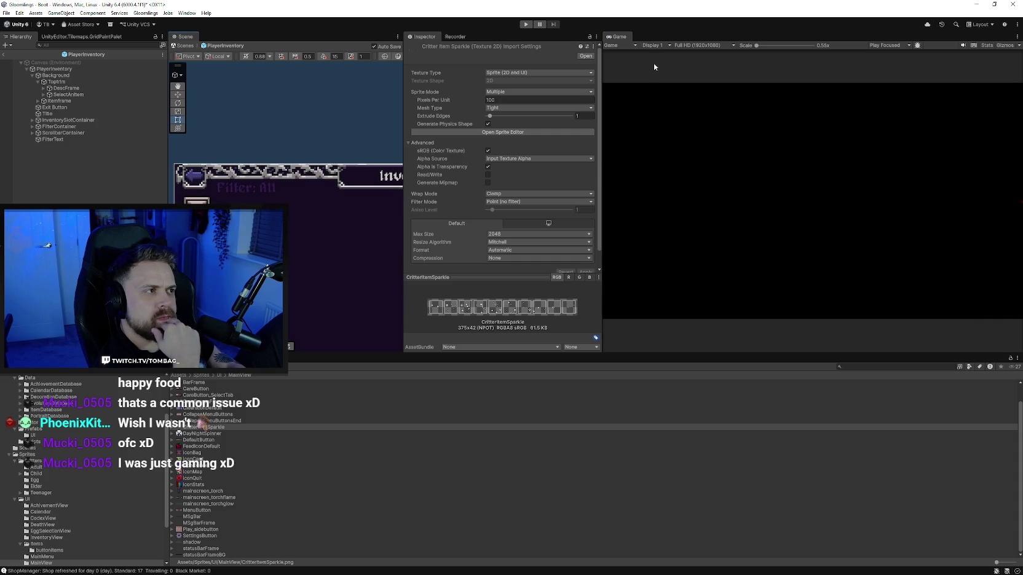
click(7, 13)
click(7, 13)
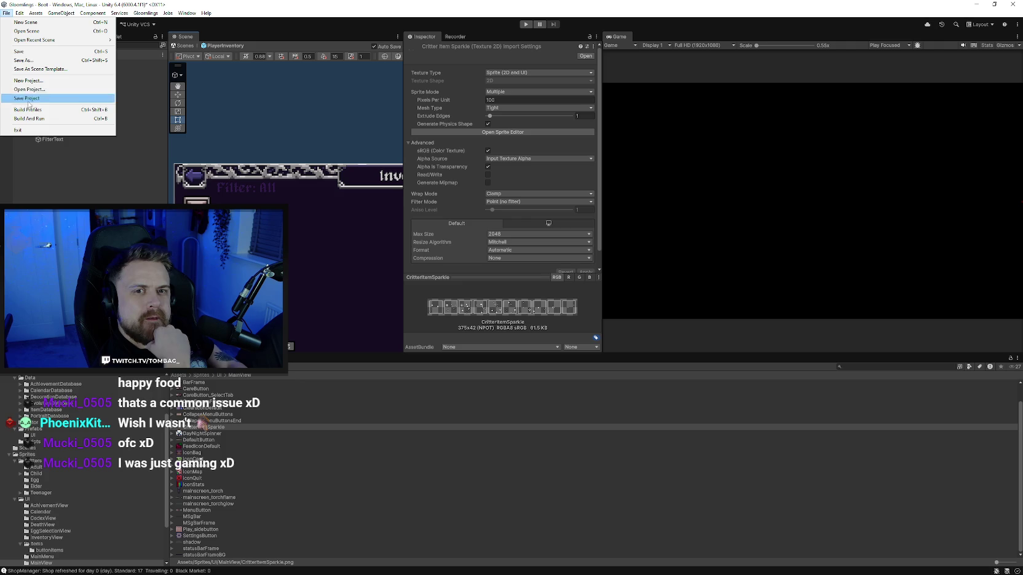
click(27, 98)
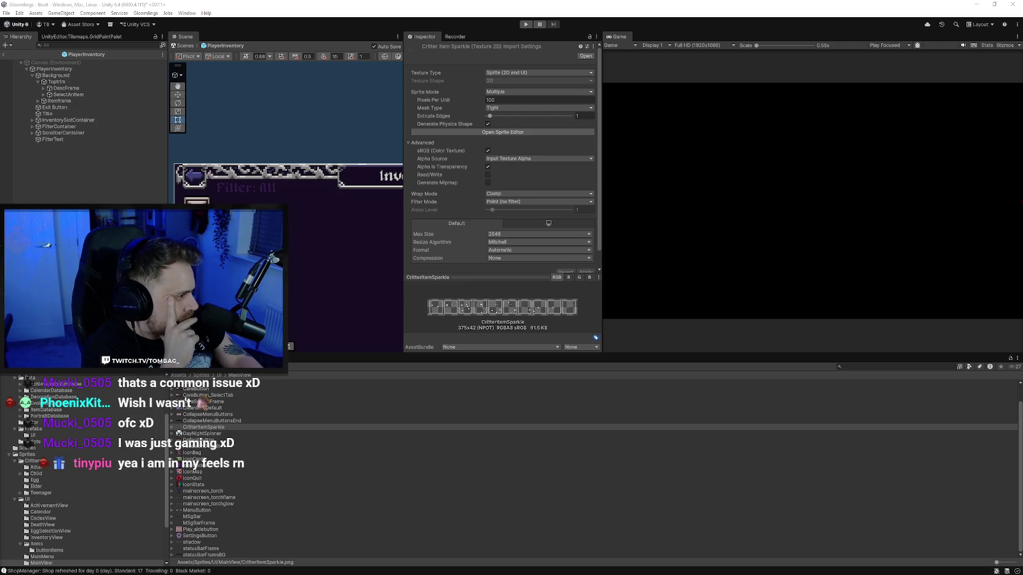
key(alt+Tab)
Close the CritterItemSparkle sprite in Aseprite, answering the save prompt
drag(450, 231, 365, 246)
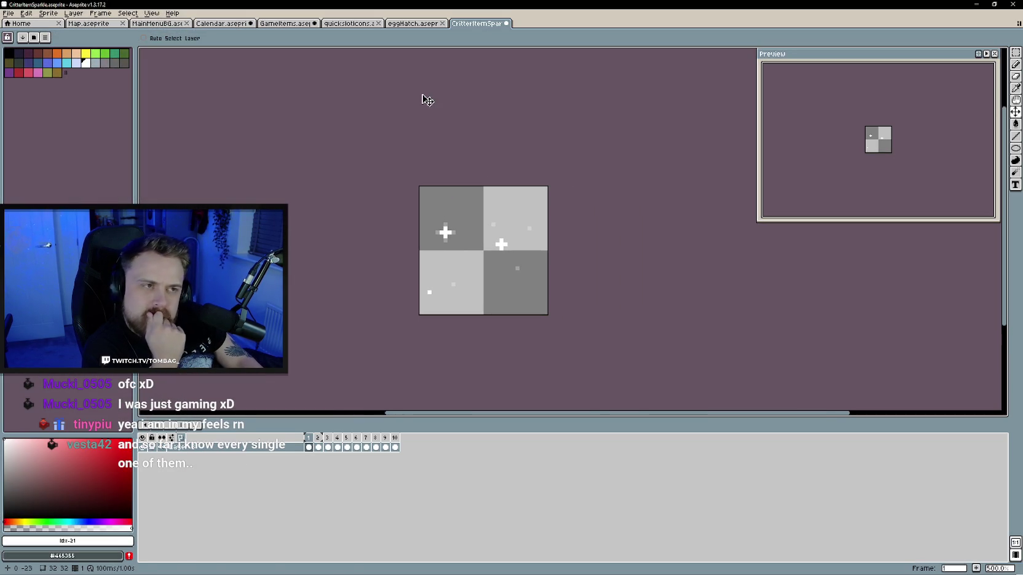
right_click(474, 25)
click(506, 33)
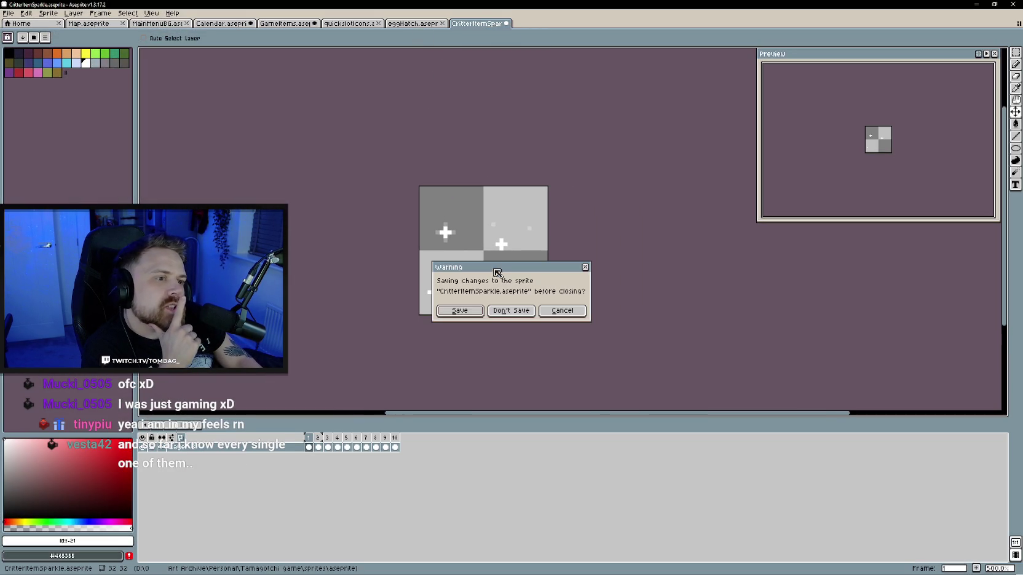
click(477, 311)
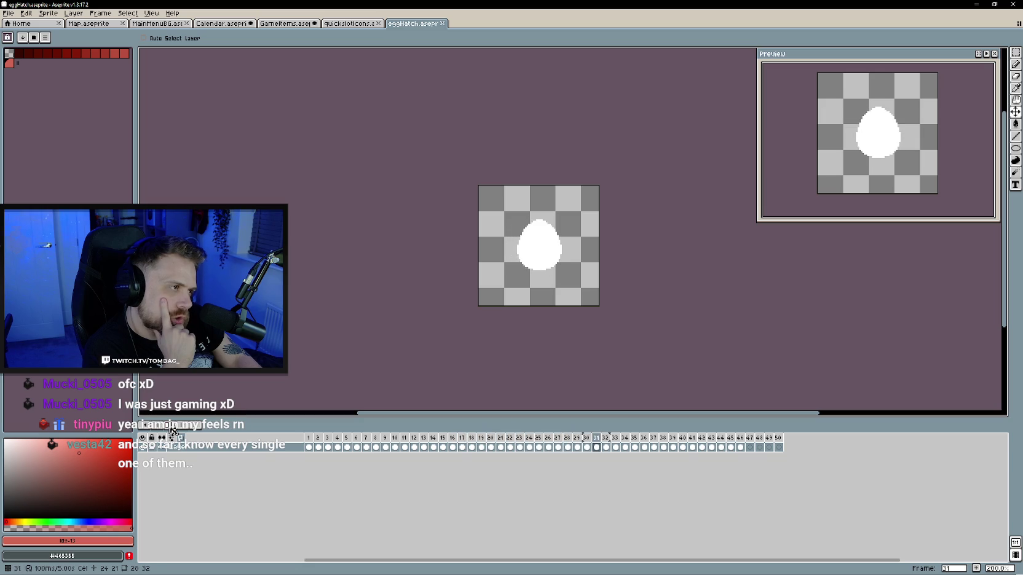
Hide the meat layer in quickslotIcons and make the CursedCandy layer visible in GameItems
key(Return)
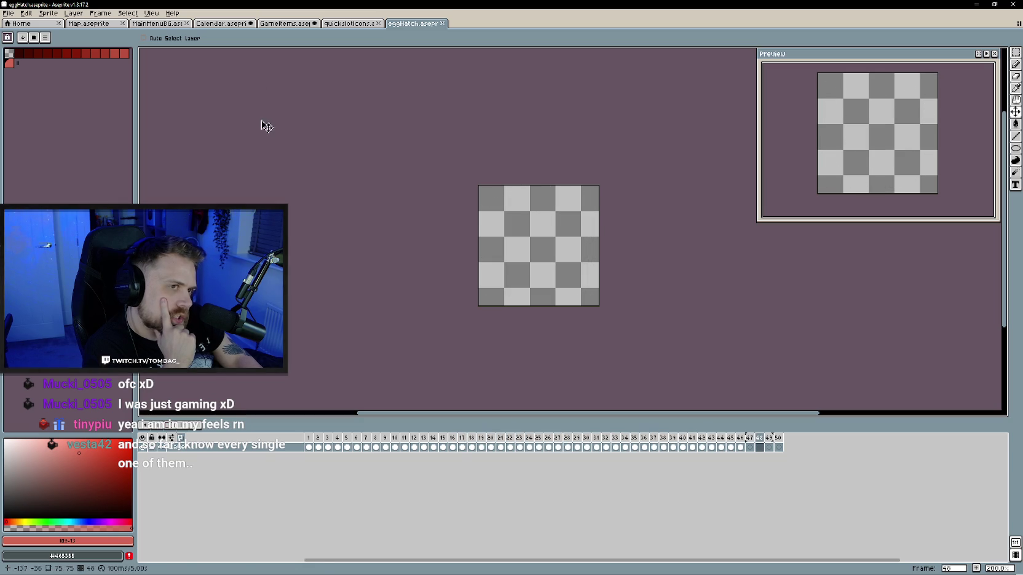
click(368, 23)
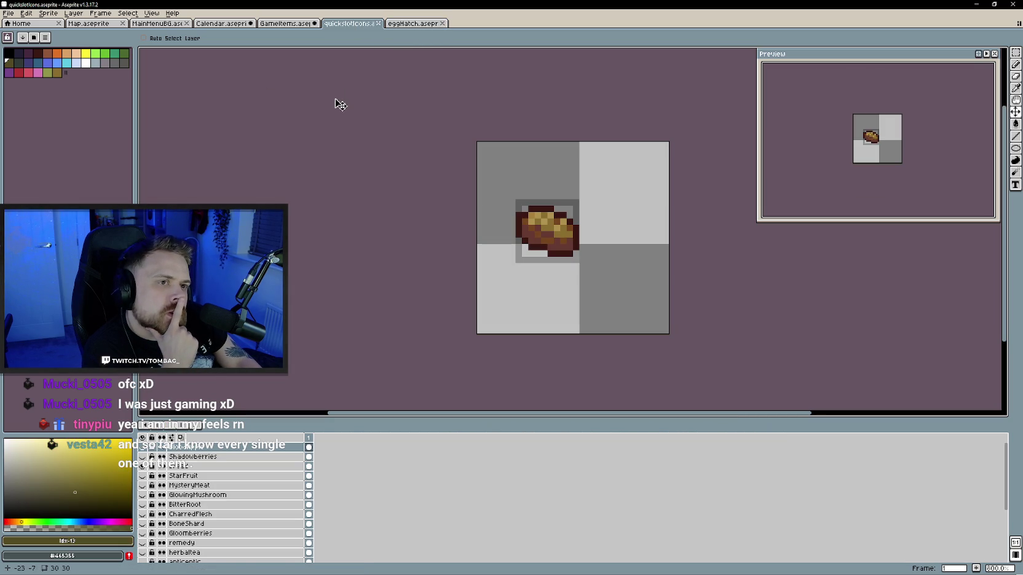
click(286, 23)
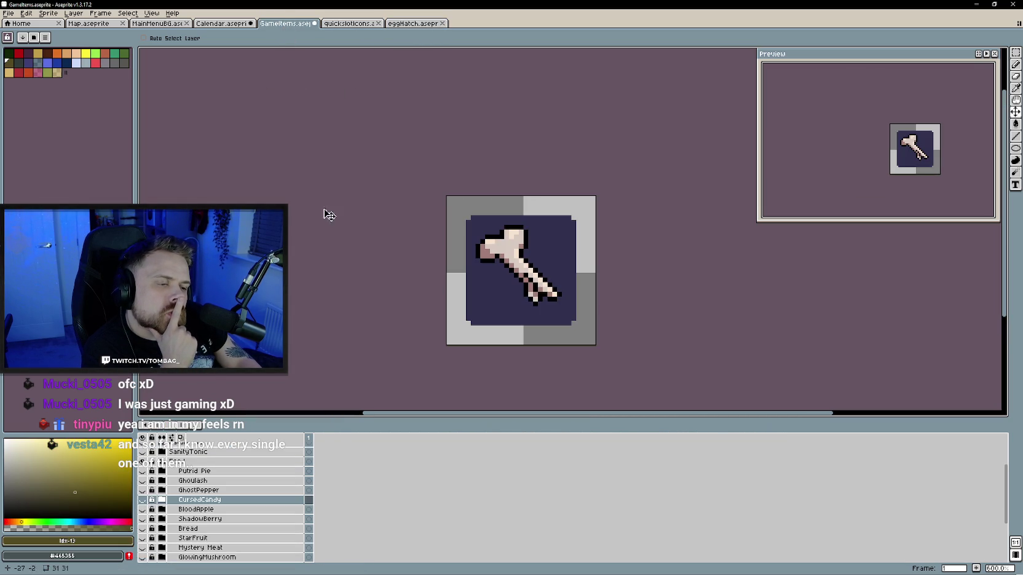
key(ctrl+Tab)
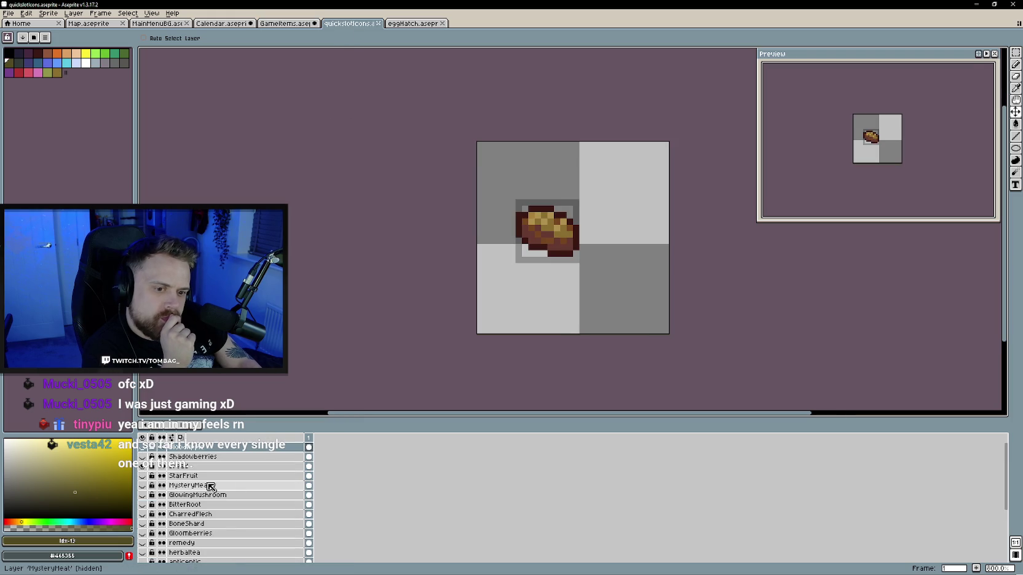
click(142, 466)
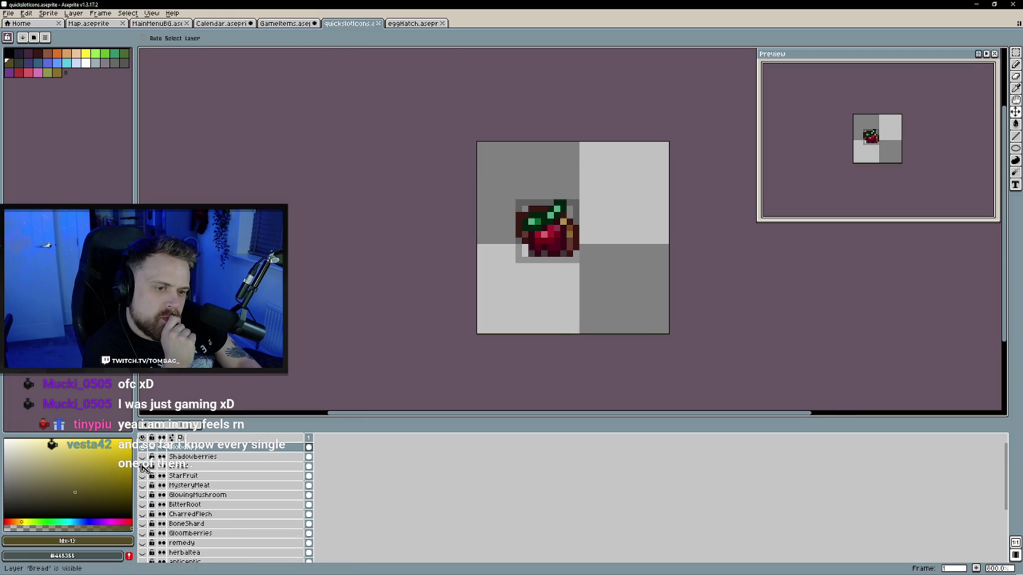
key(ctrl+shift+Tab)
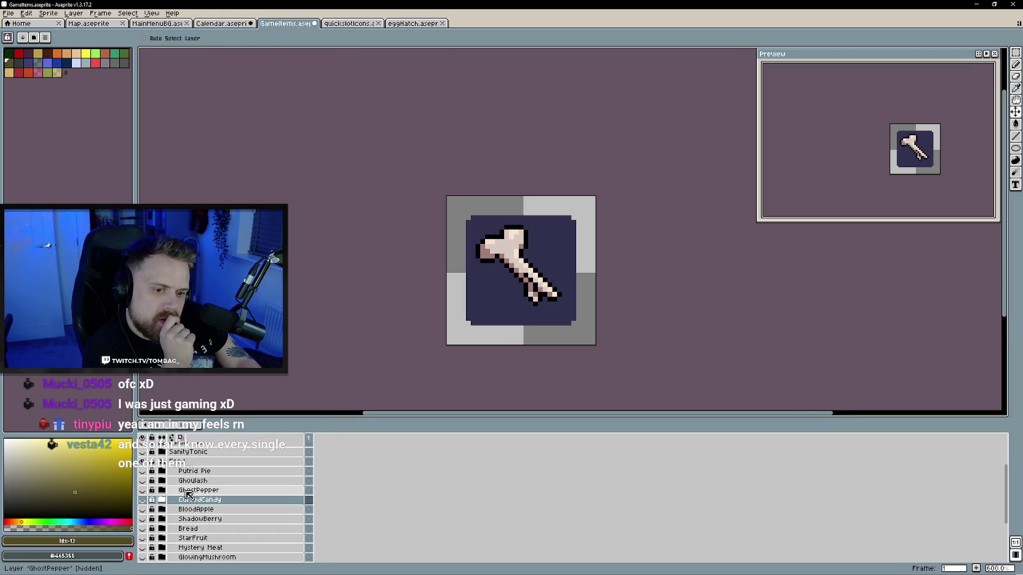
click(142, 500)
drag(521, 276, 487, 271)
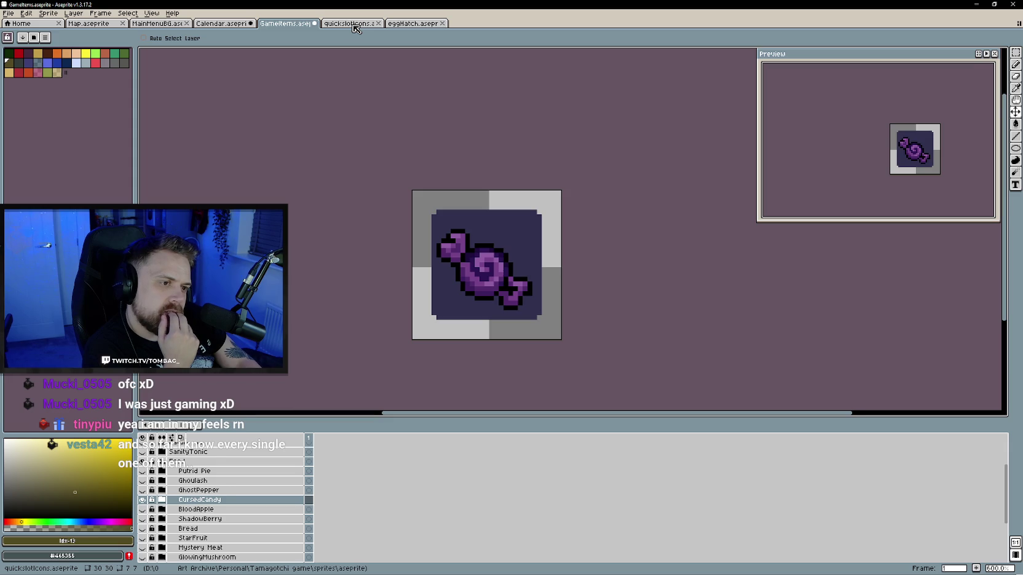
Centre the quickslot frame in quickslotIcons and add a new empty top layer
click(353, 25)
drag(555, 247, 500, 279)
scroll(501, 279, up, 3)
right_click(257, 451)
mouse_move(295, 470)
click(342, 473)
click(142, 456)
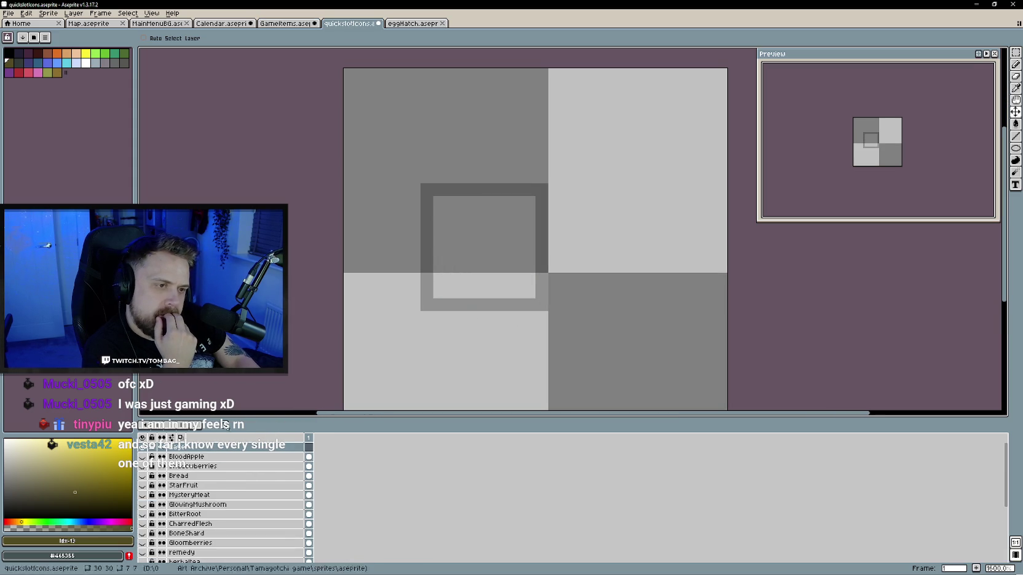
Pick black from the GameItems candy and draw a small ellipse in the quickslot slot
key(b)
key(ctrl+shift+Tab)
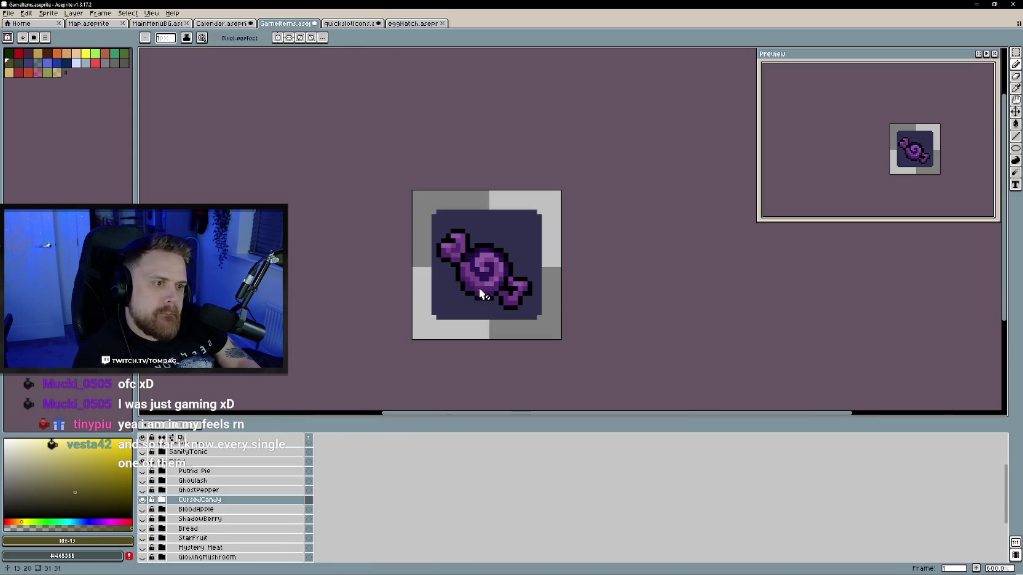
alt+click(478, 290)
key(ctrl+Tab)
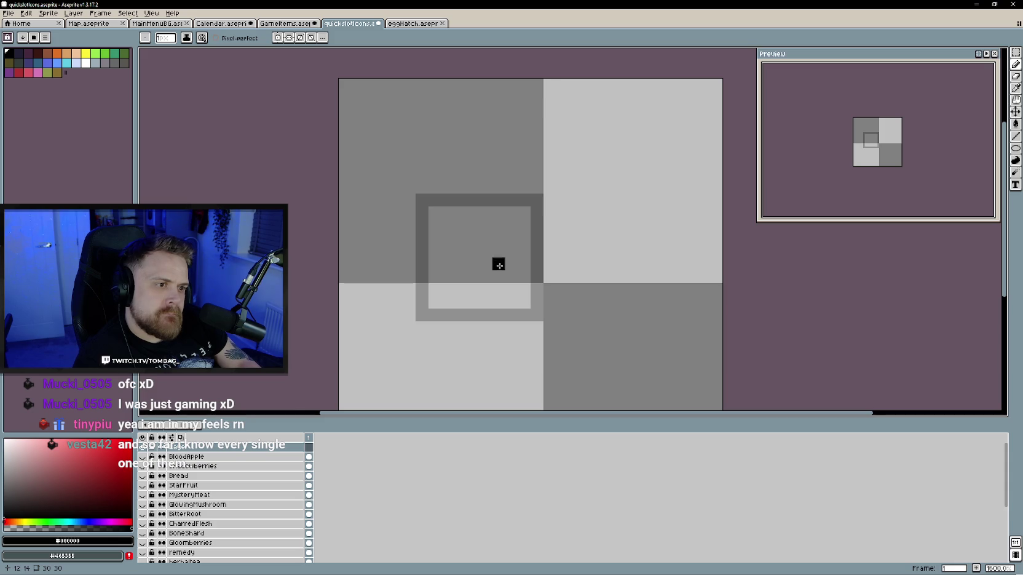
click(1015, 148)
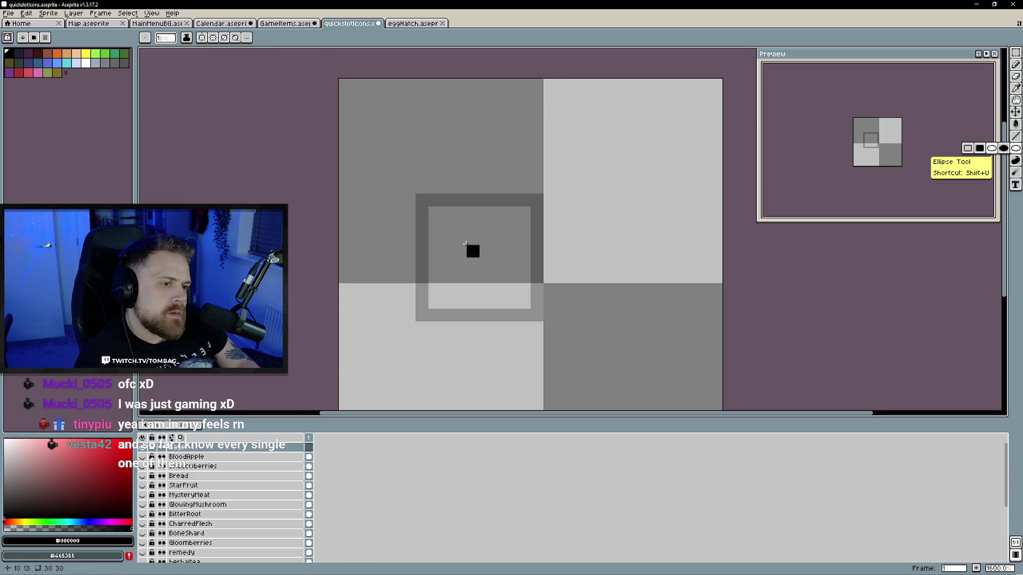
mouse_move(460, 225)
mouse_down()
mouse_move(522, 297)
mouse_move(480, 269)
mouse_up()
key(v)
Pencil the left and right wrapper ends of the candy outline, undoing stray pixels
key(b)
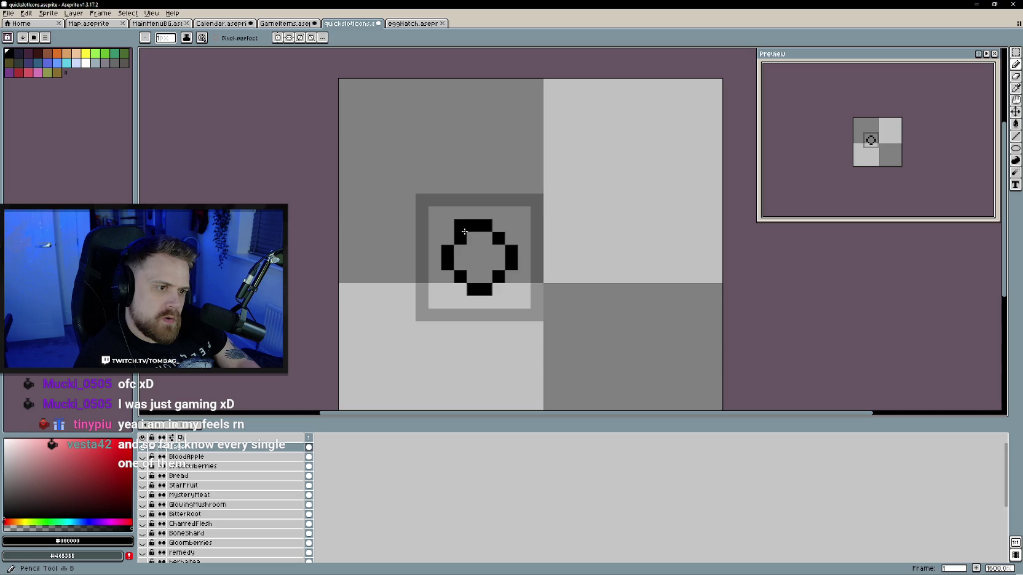
mouse_move(458, 225)
mouse_down()
mouse_move(456, 208)
mouse_move(432, 208)
mouse_move(423, 241)
mouse_move(435, 240)
mouse_up()
click(520, 271)
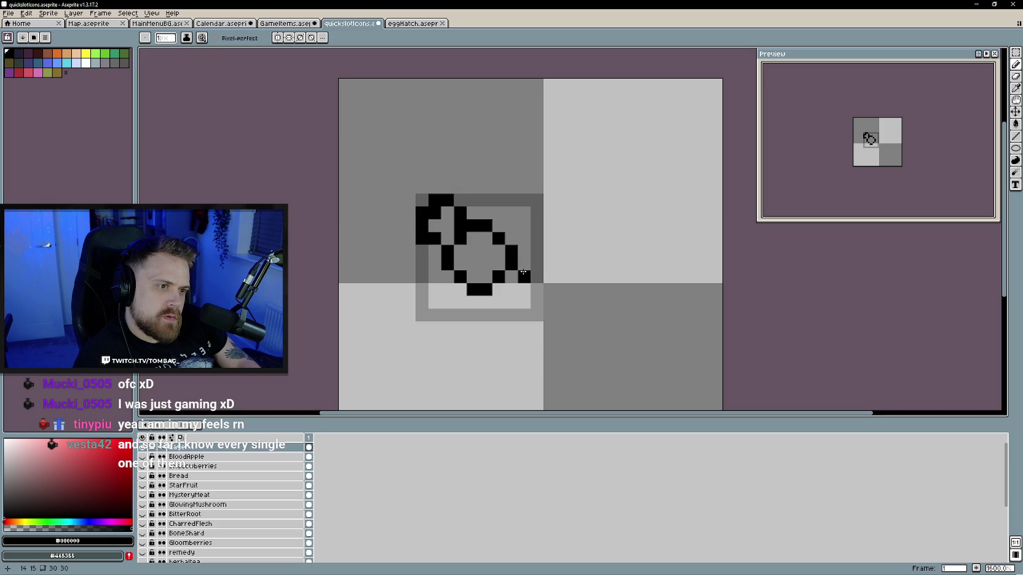
key(ctrl+z)
click(521, 269)
drag(486, 301, 510, 315)
key(ctrl+z)
click(525, 315)
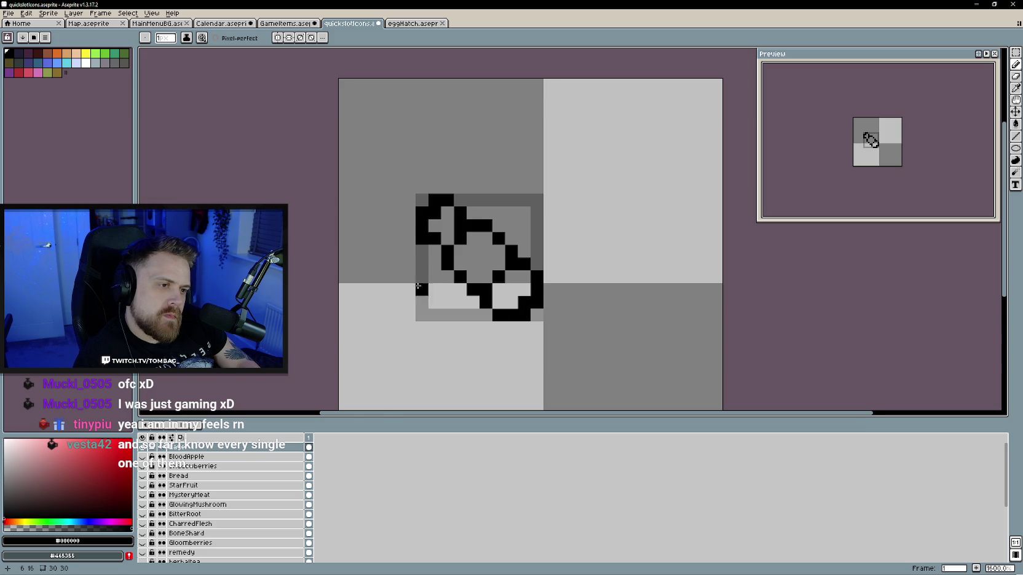
Undo the misplaced bottom-right pixels, redraw the candy's bottom edge, then go to eggHatch
scroll(534, 277, down, 1)
scroll(530, 278, up, 1)
key(ctrl+z)
scroll(527, 279, down, 1)
scroll(522, 286, up, 1)
key(ctrl+z)
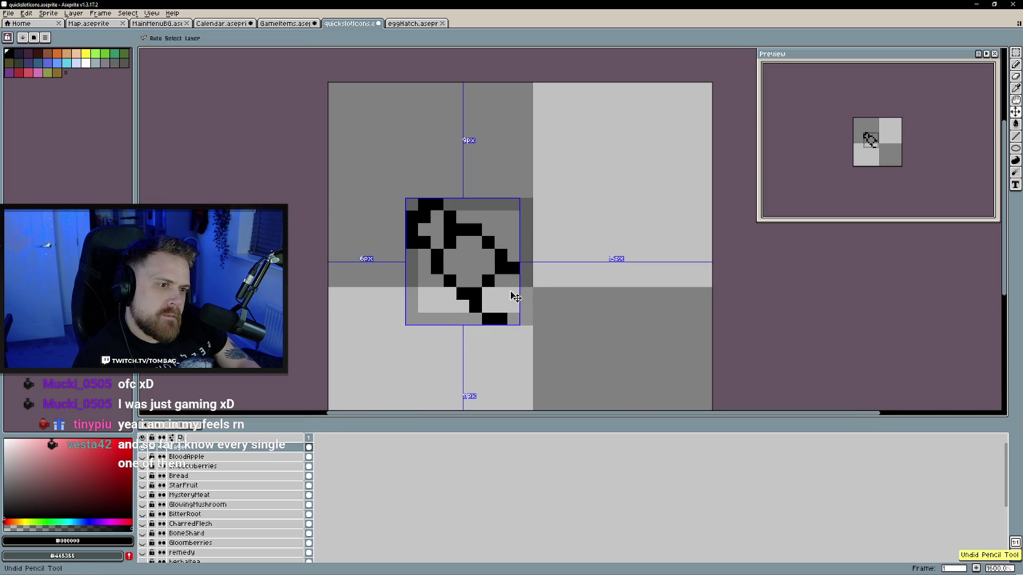
key(ctrl+z)
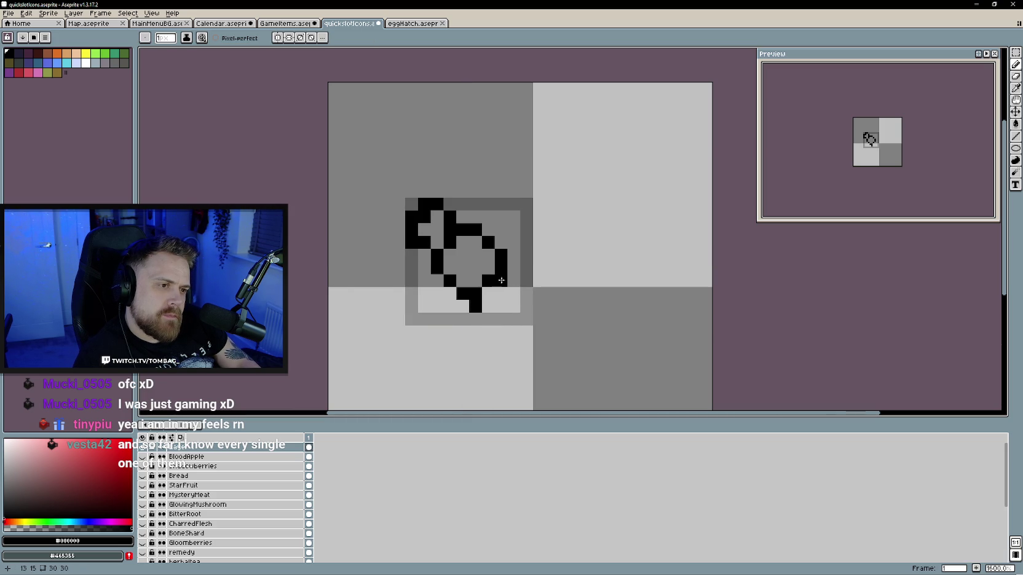
click(486, 320)
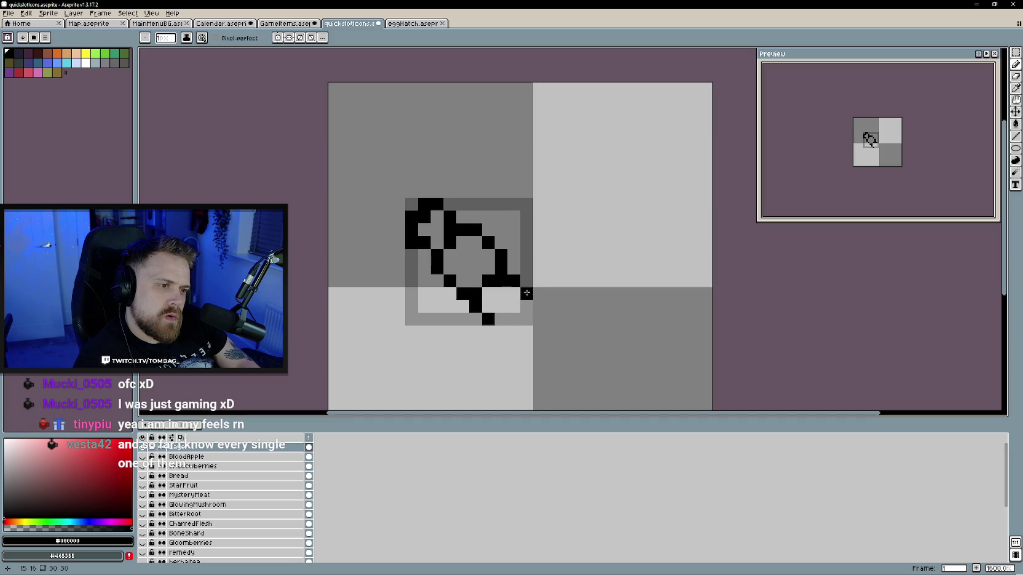
drag(526, 305, 500, 319)
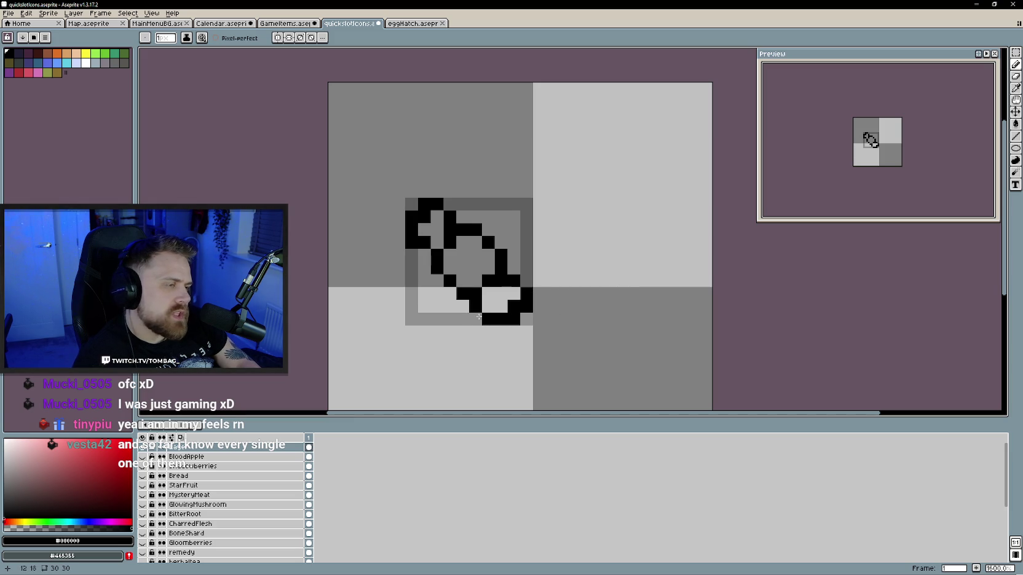
click(413, 23)
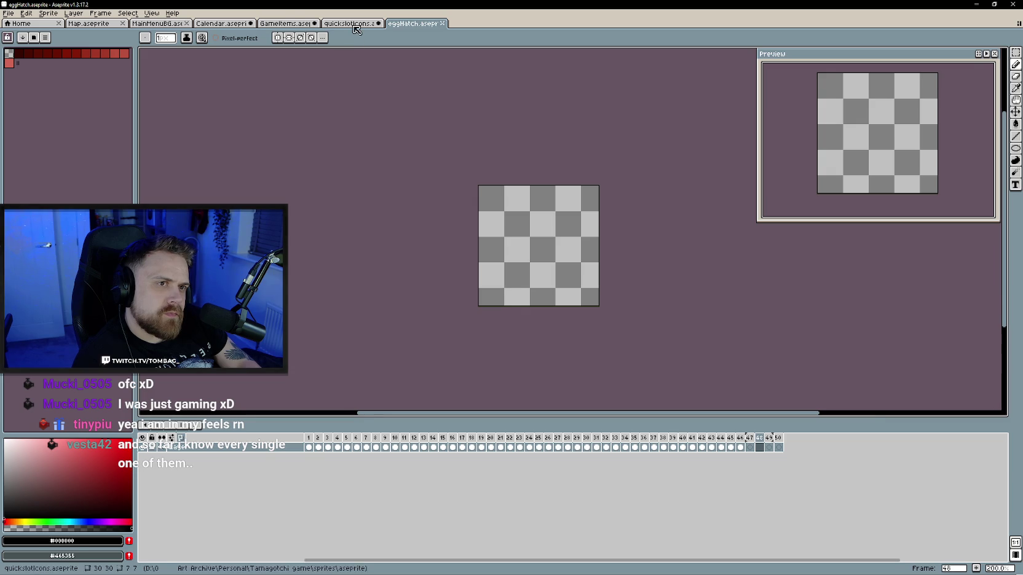
Sample the GameItems candy's purple and flood-fill the small candy's wrapper ends and body
click(347, 22)
click(286, 23)
key(i)
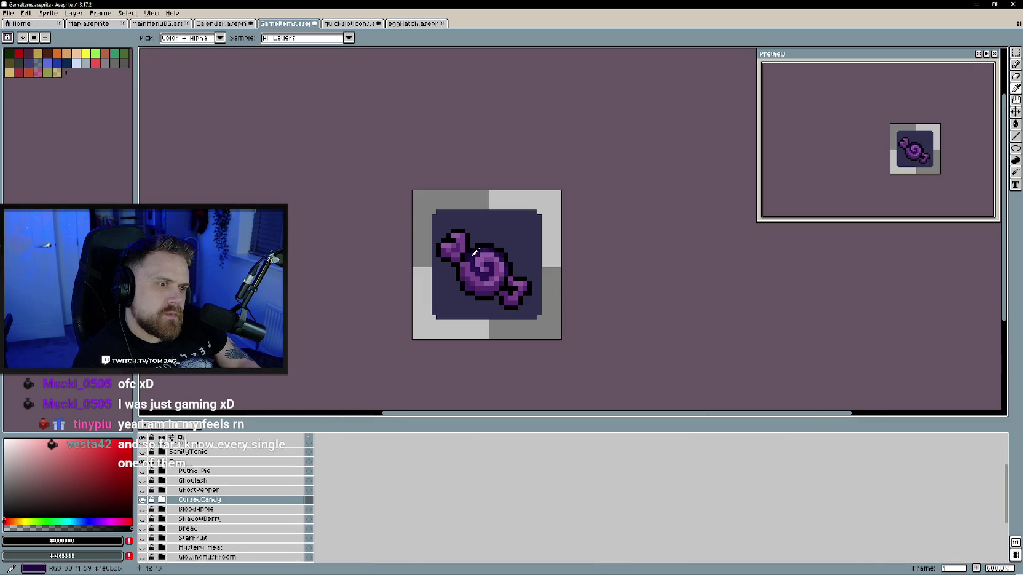
click(456, 241)
key(b)
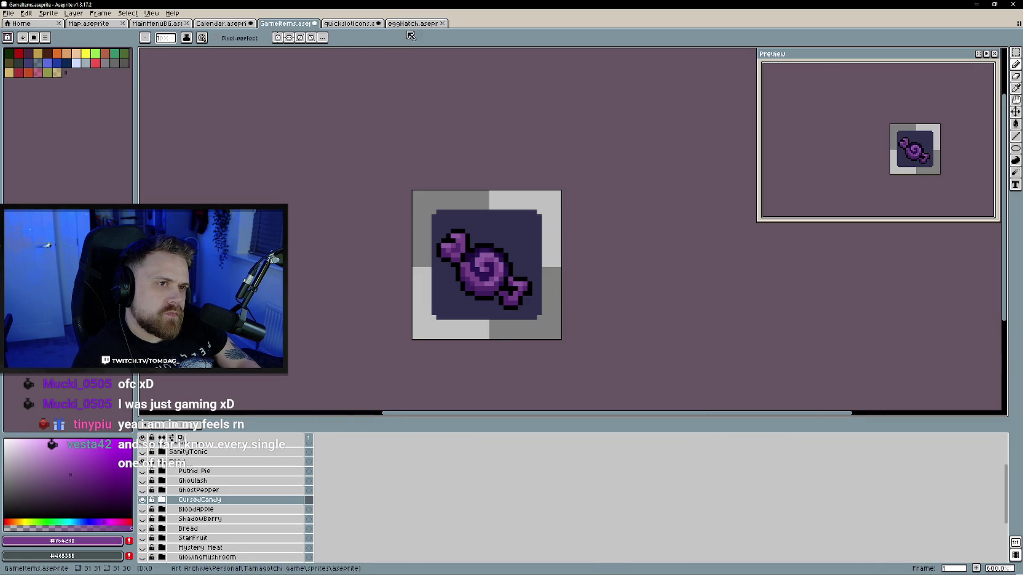
click(410, 23)
click(348, 22)
key(g)
click(435, 230)
click(478, 279)
click(500, 298)
click(464, 266)
Close eggHatch, try lighter purple fills on the candy ends, then undo them
click(410, 25)
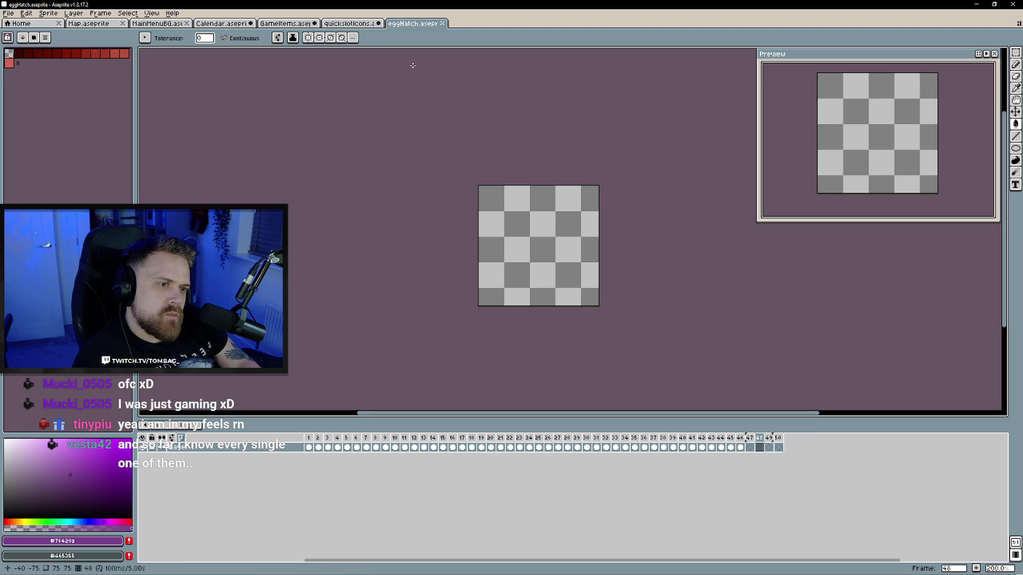
click(442, 23)
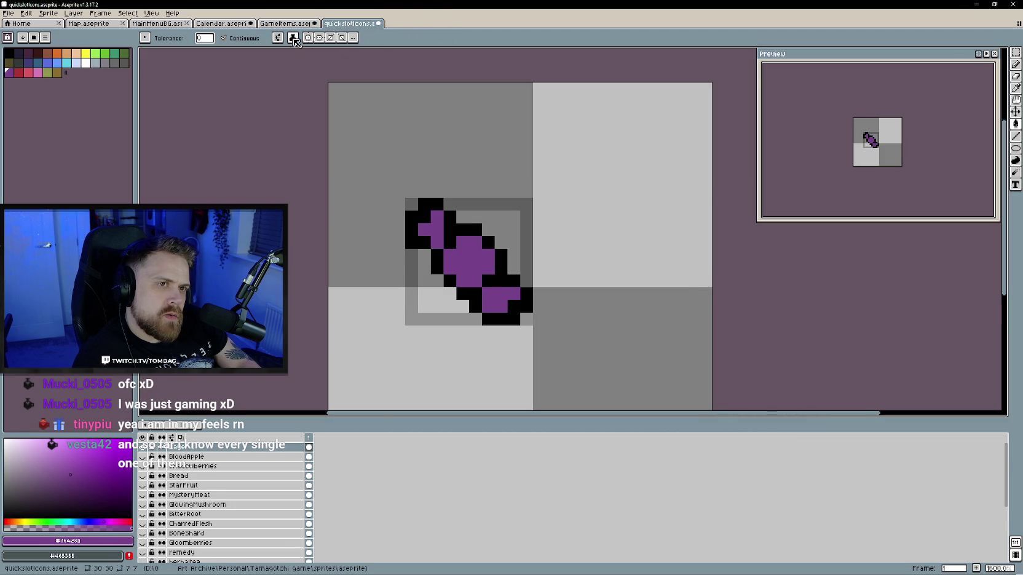
click(286, 23)
key(i)
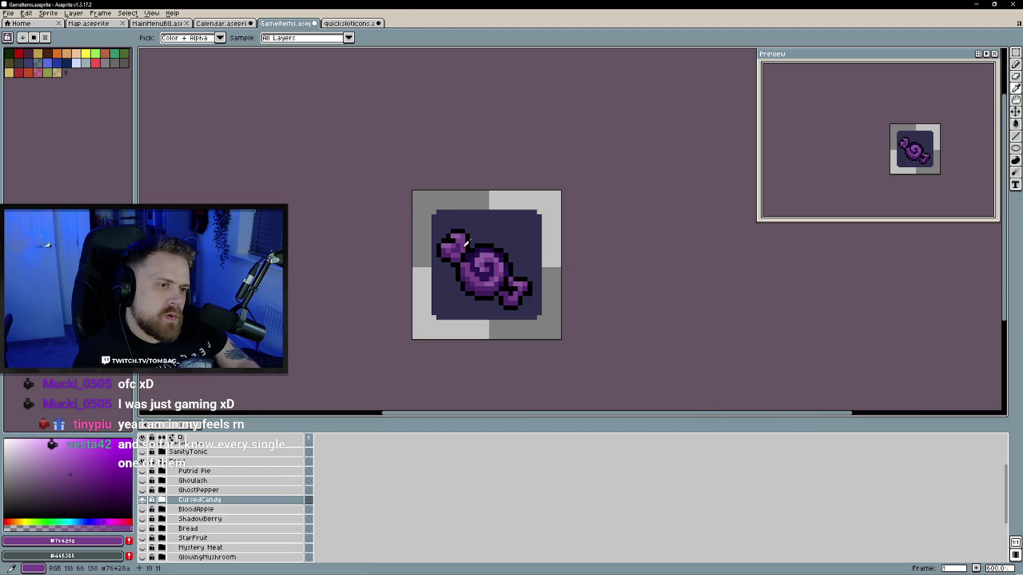
click(462, 238)
key(g)
key(ctrl+Tab)
click(438, 218)
click(435, 233)
click(505, 292)
key(ctrl+z)
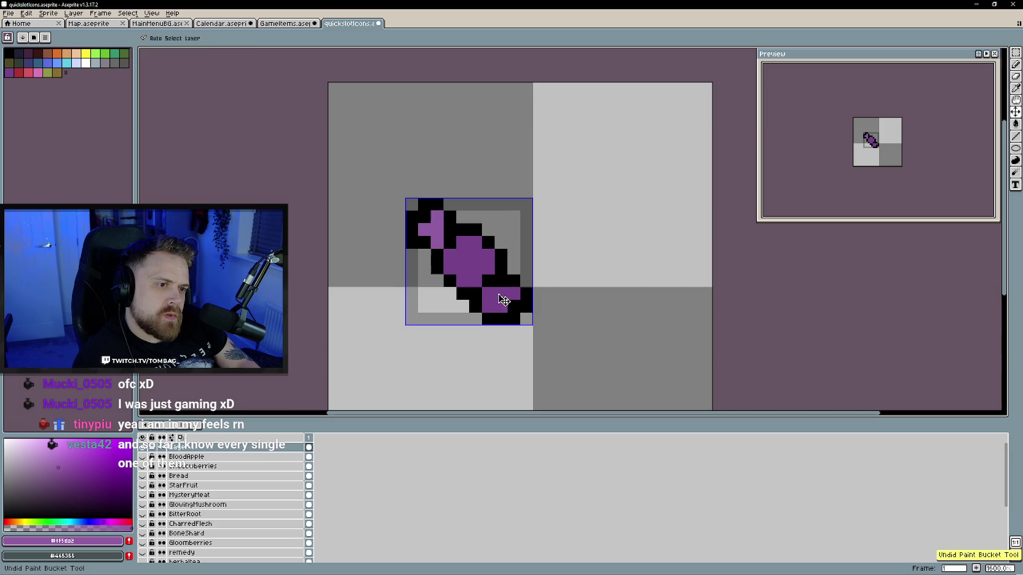
key(ctrl+z)
Sample the reference candy's dark purple and paint a first shading pixel on the small candy
key(b)
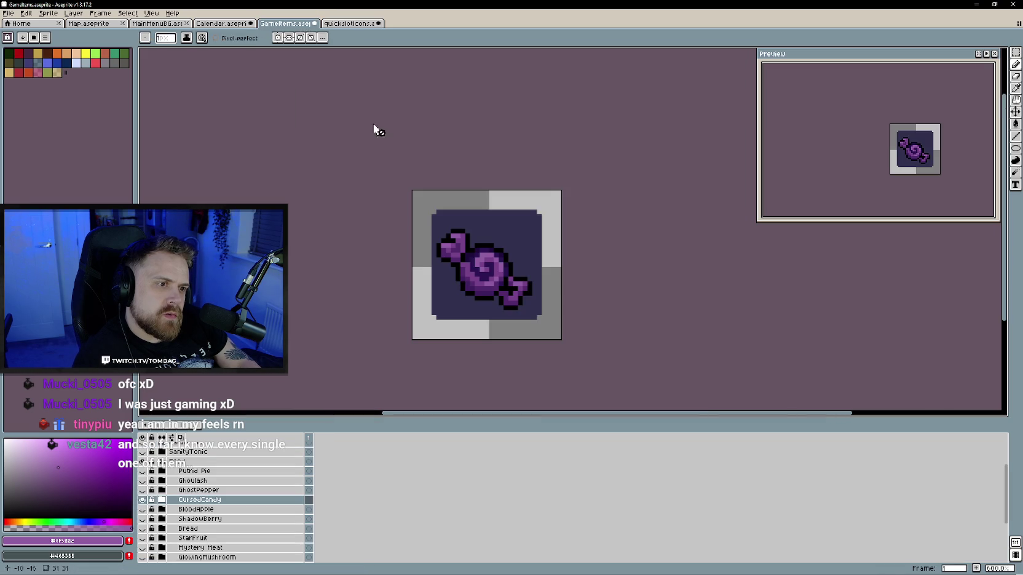
key(ctrl+shift+Tab)
key(i)
click(447, 249)
key(b)
key(ctrl+Tab)
click(433, 243)
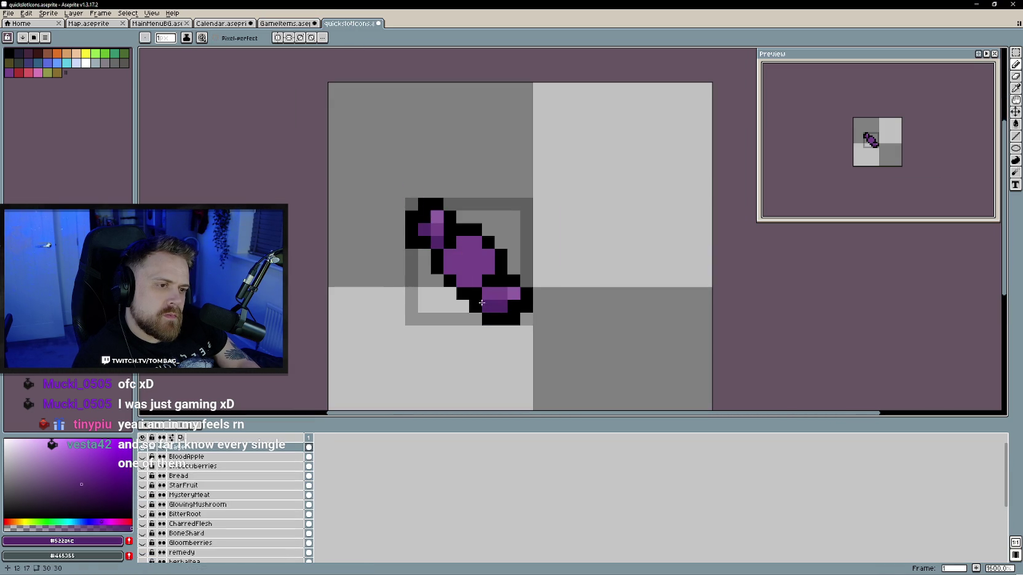
key(ctrl+shift+Tab)
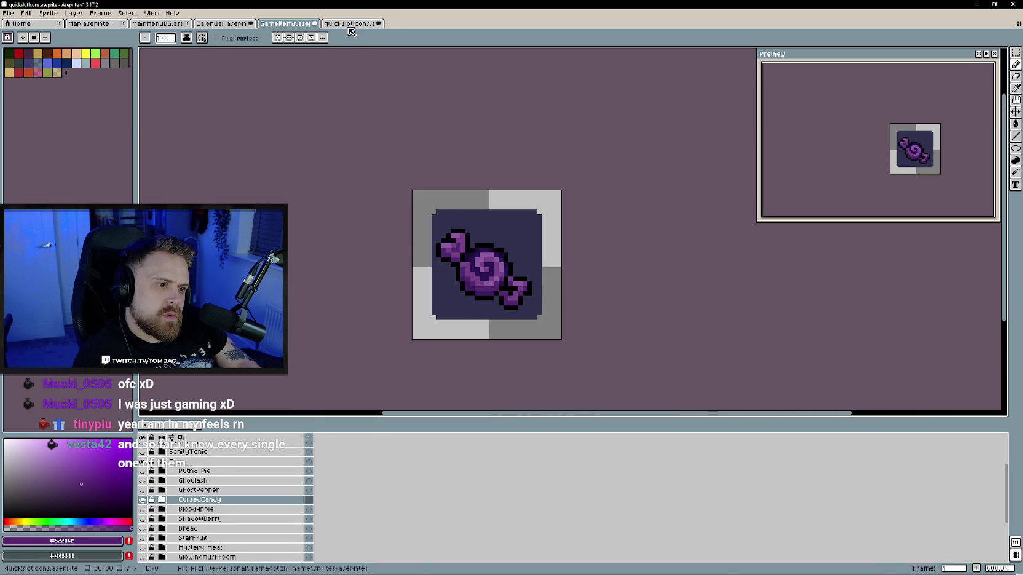
click(348, 24)
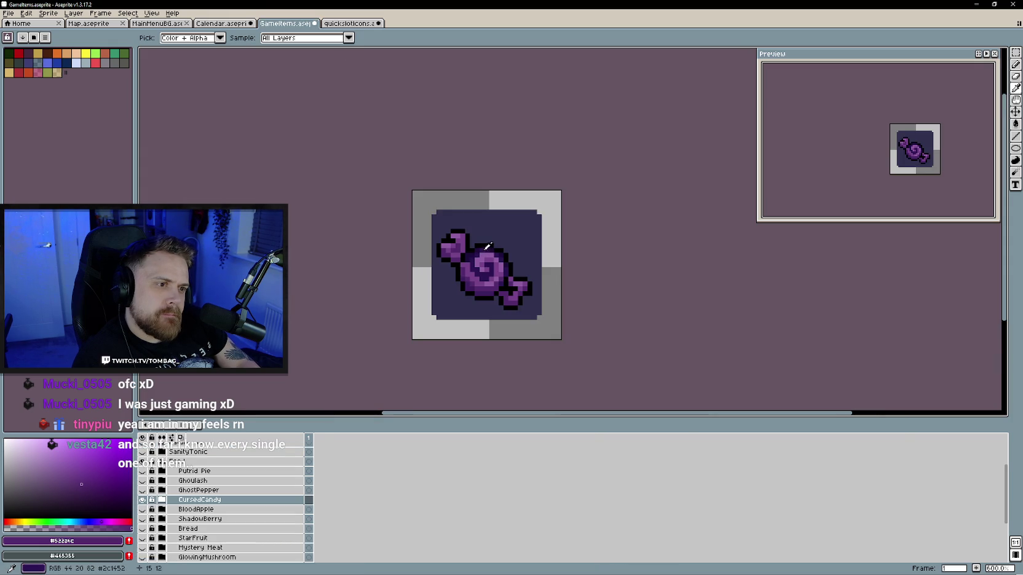
Add dark purple shading through the small candy's centre
alt+click(436, 218)
click(350, 23)
click(462, 243)
click(488, 255)
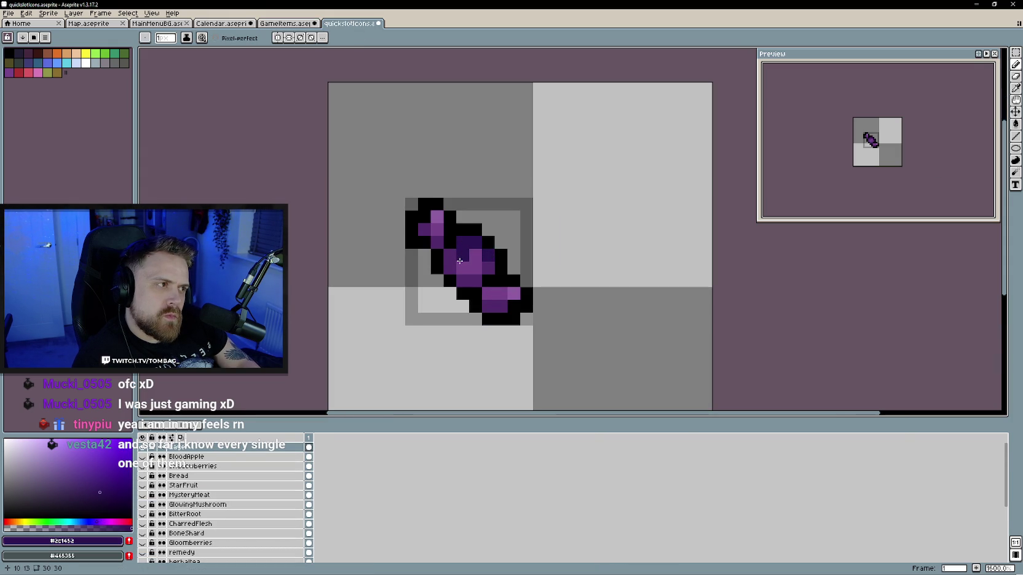
drag(467, 280, 462, 269)
click(475, 269)
click(487, 296)
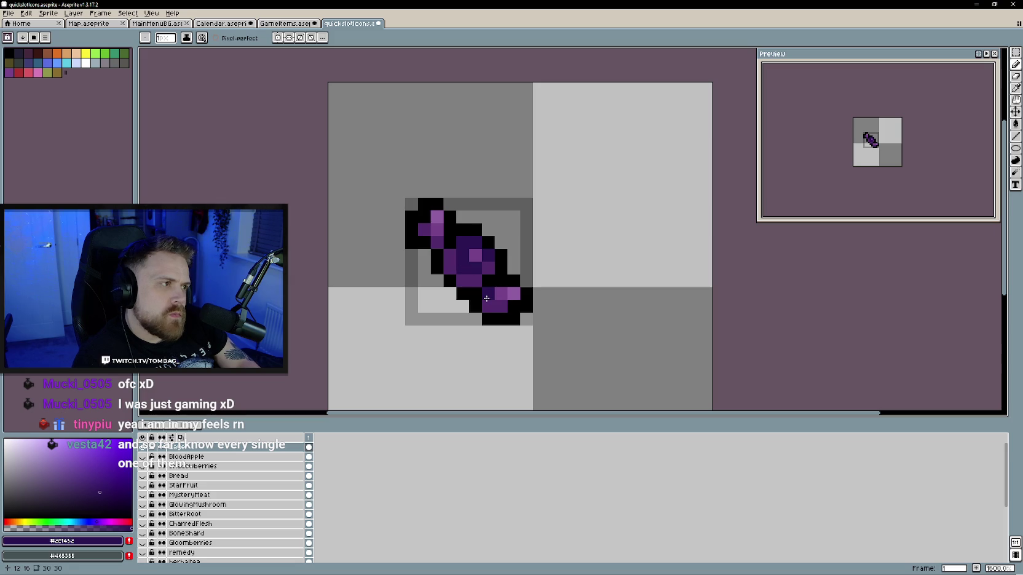
scroll(589, 267, down, 3)
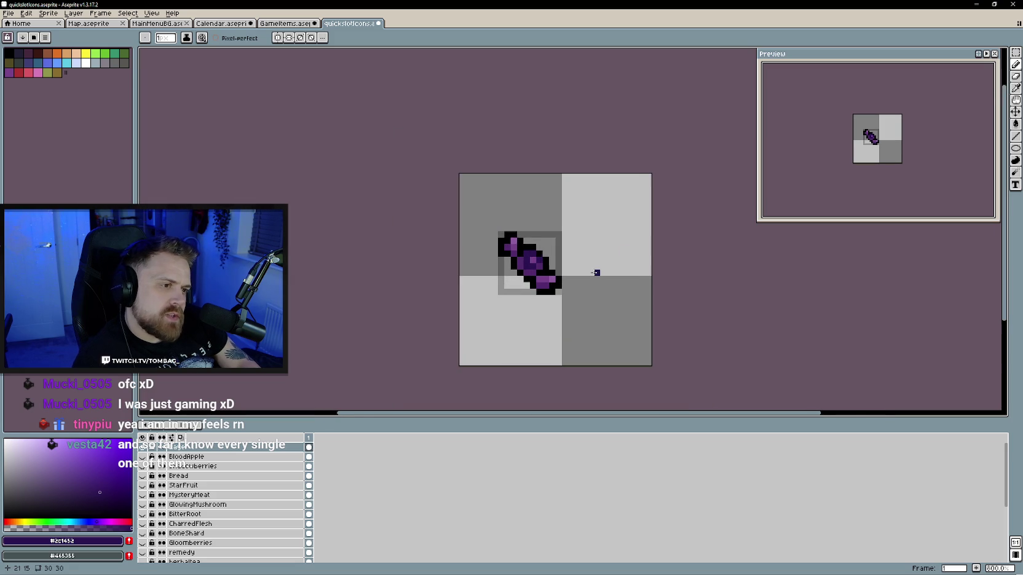
drag(593, 274, 531, 276)
scroll(447, 301, up, 1)
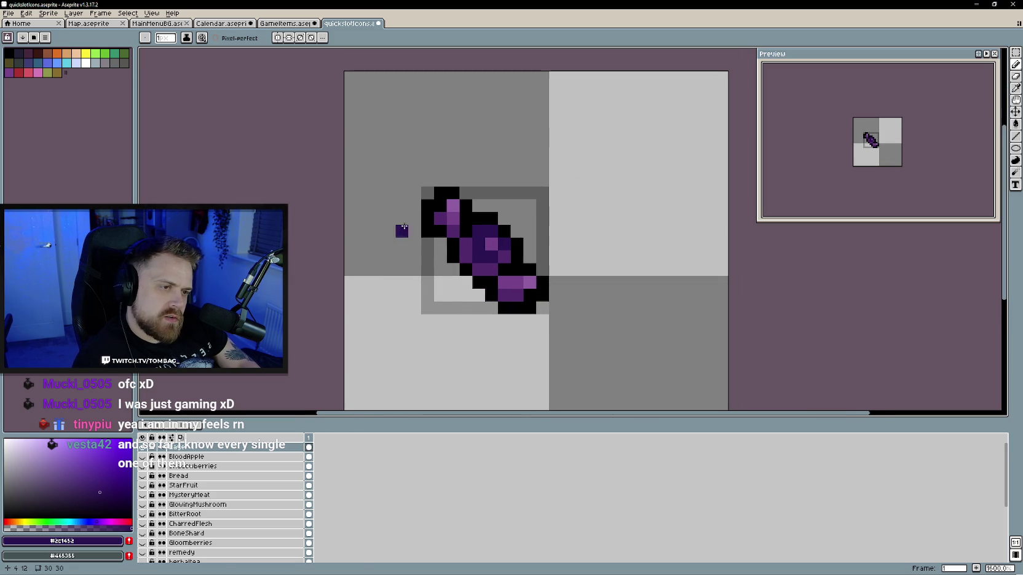
Recolour the candy's black outline dark purple and confirm the layer's properties
click(111, 498)
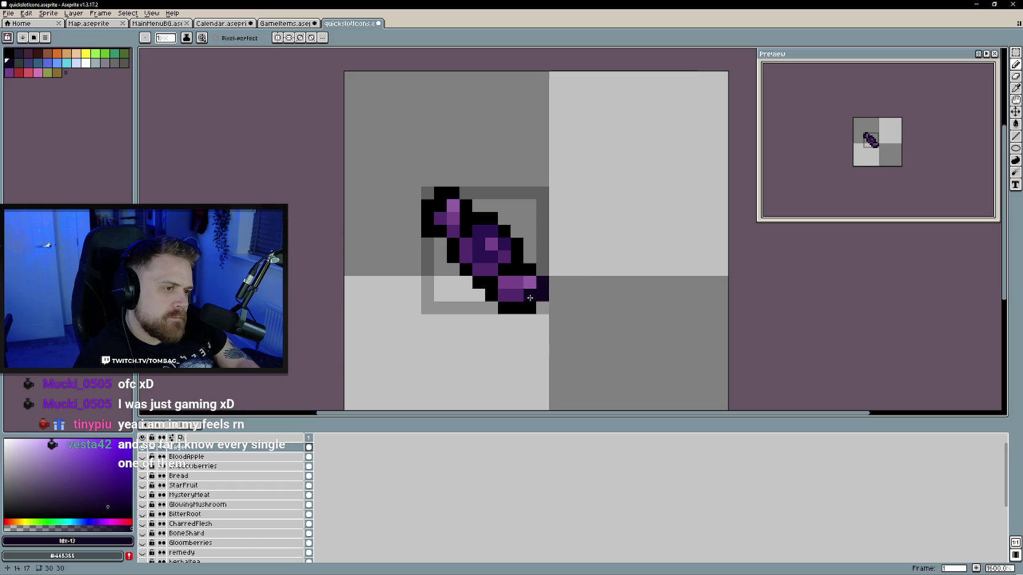
drag(491, 282, 459, 268)
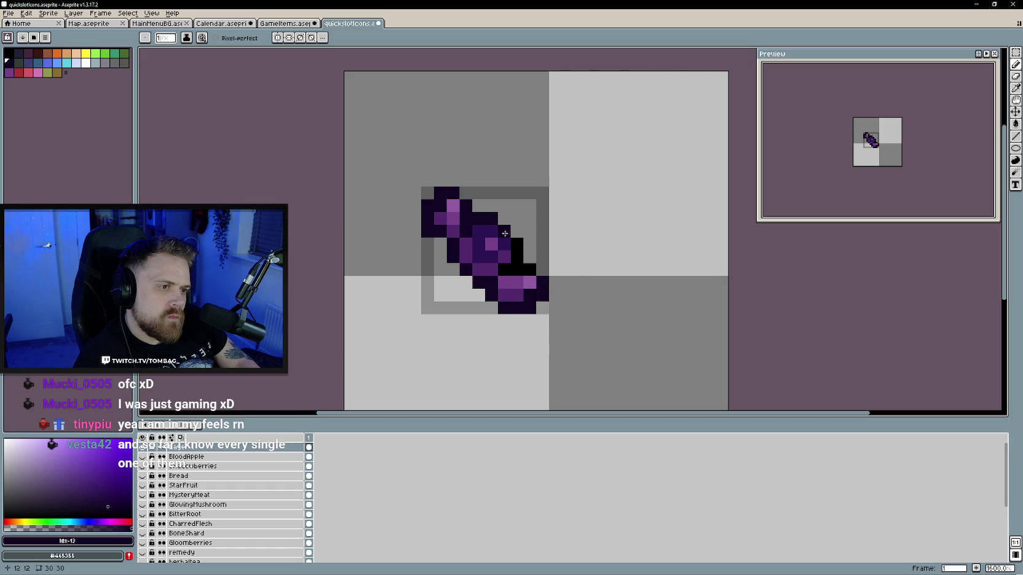
double_click(184, 450)
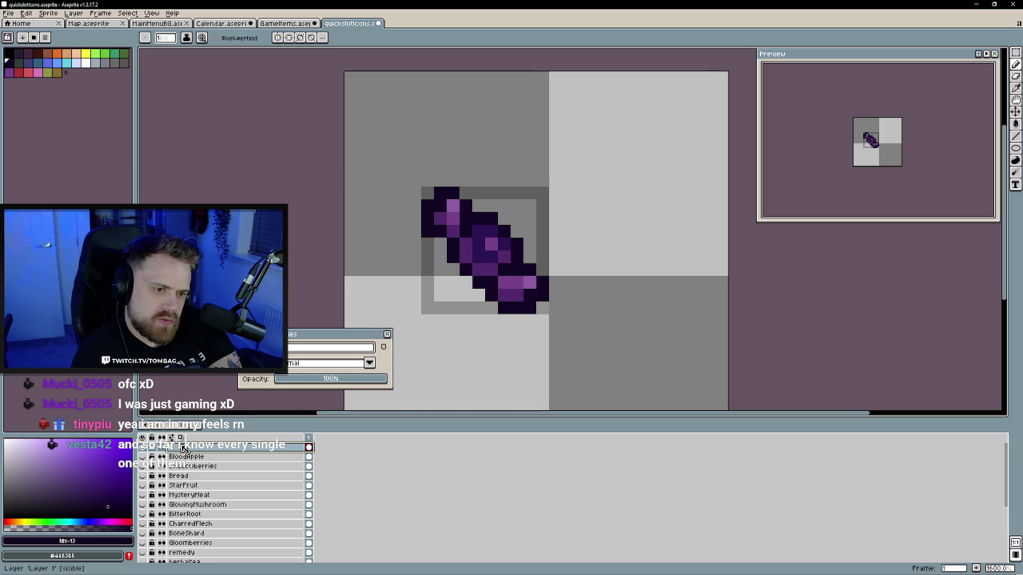
text(edC)
key(Return)
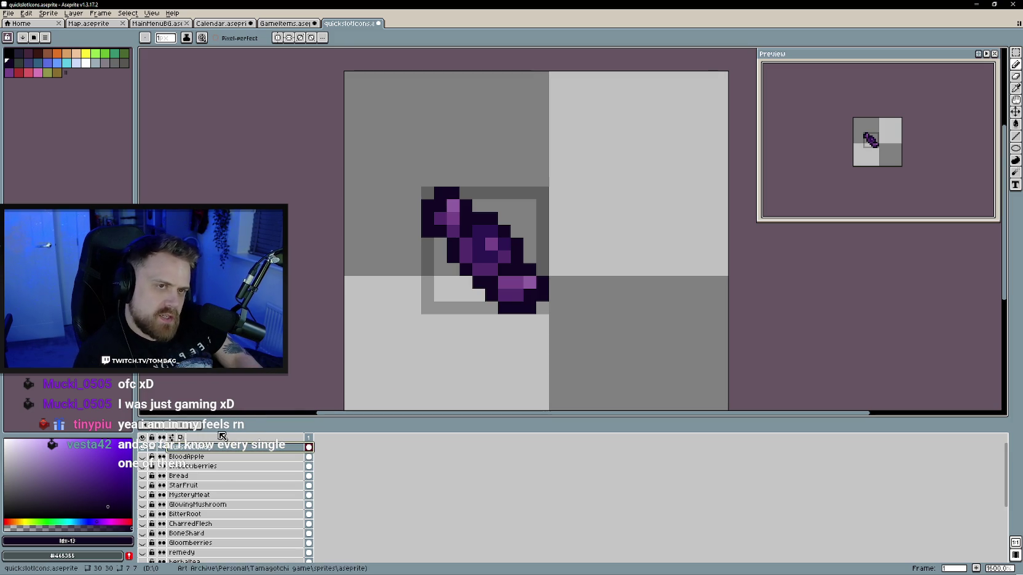
Add a new empty top layer in quickslotIcons from the layer context menu
right_click(223, 452)
key(Escape)
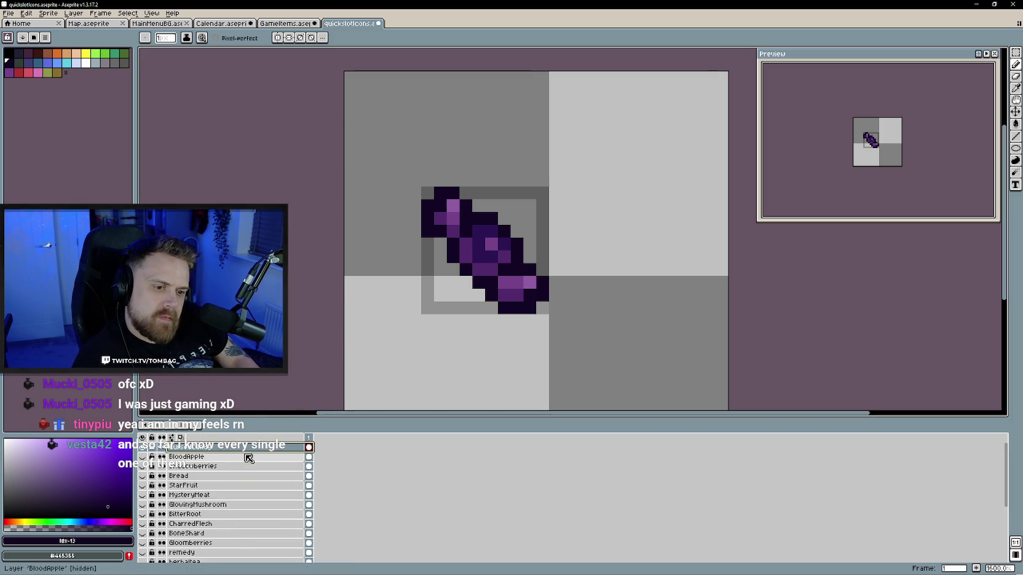
right_click(245, 450)
mouse_move(289, 468)
click(331, 465)
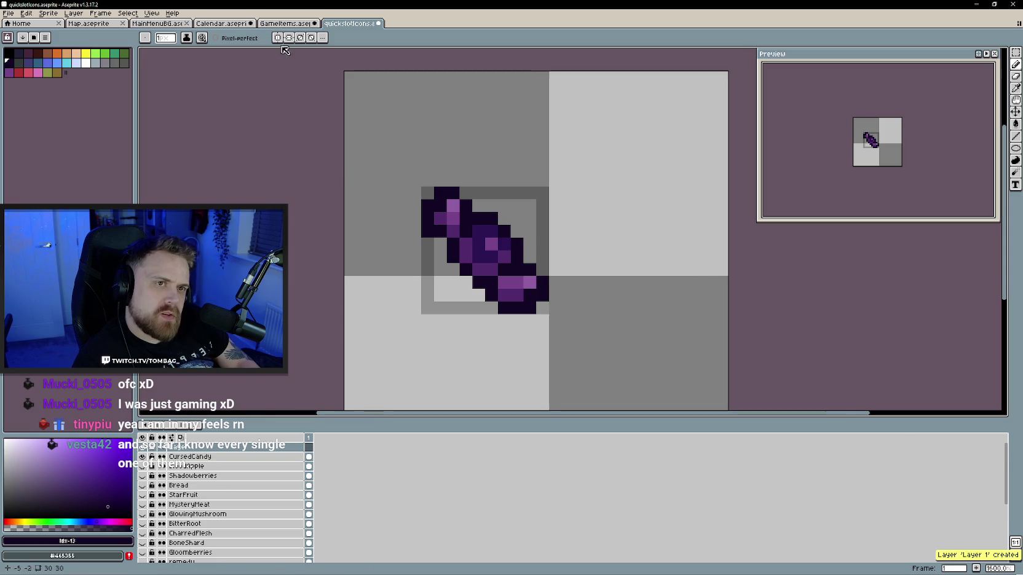
Show GhostPepper instead of CursedCandy in GameItems, hide the small CursedCandy layer, and pick black
key(ctrl+shift+Tab)
click(228, 492)
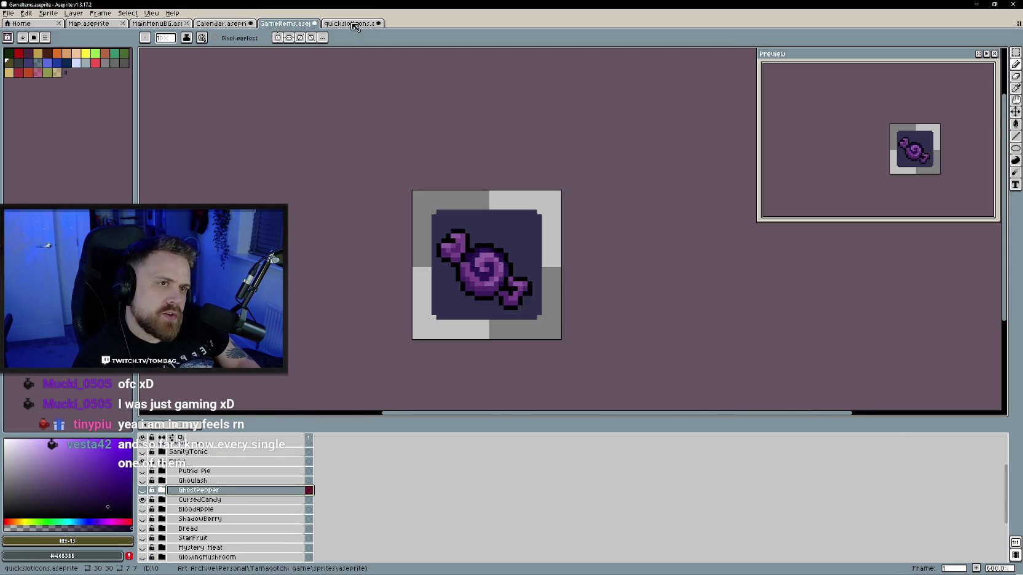
click(142, 500)
click(142, 490)
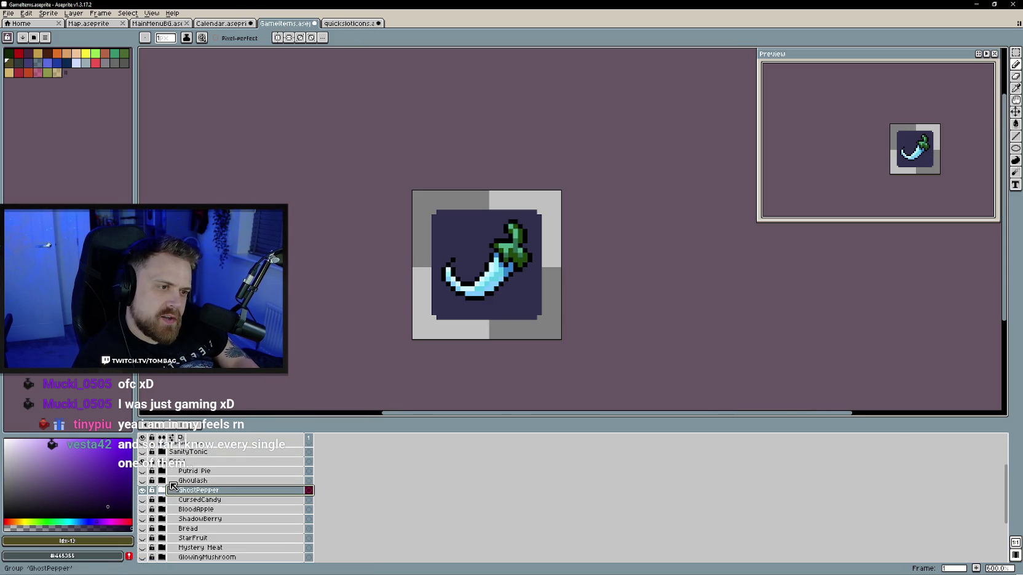
click(348, 24)
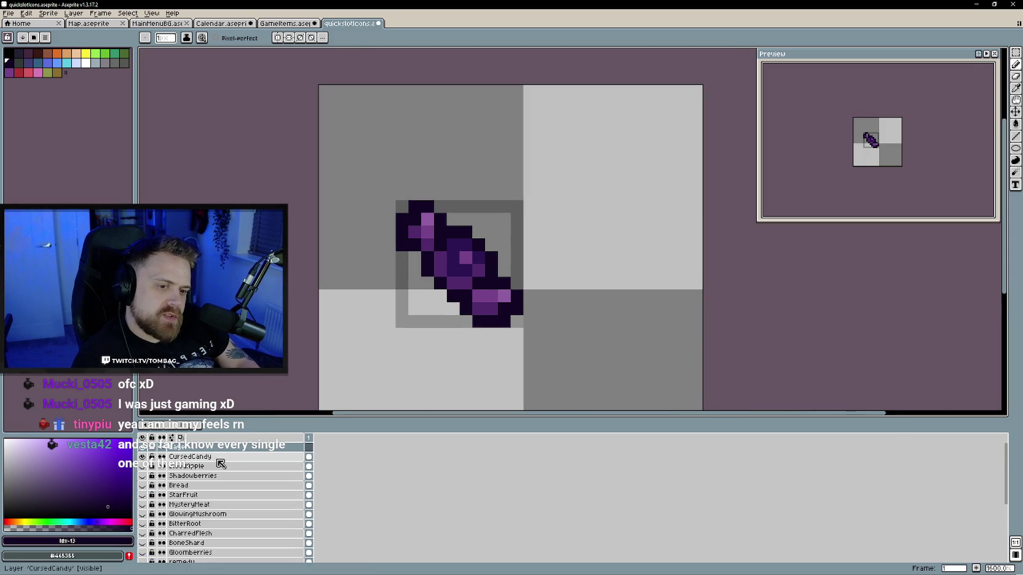
click(142, 456)
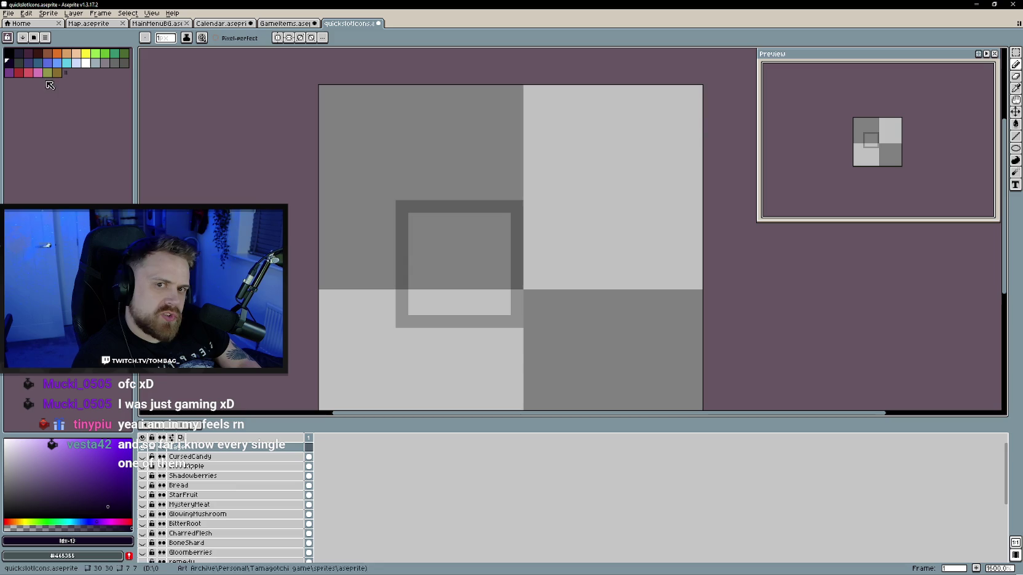
click(9, 53)
drag(489, 304, 454, 306)
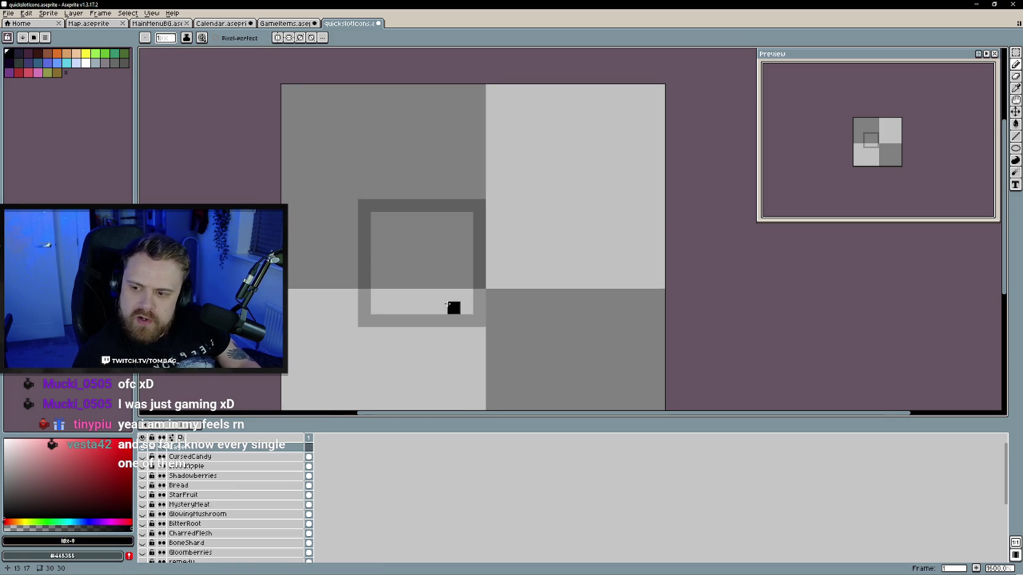
Compare the GhostPepper reference in GameItems against the blank quickslot canvas
key(ctrl+shift+Tab)
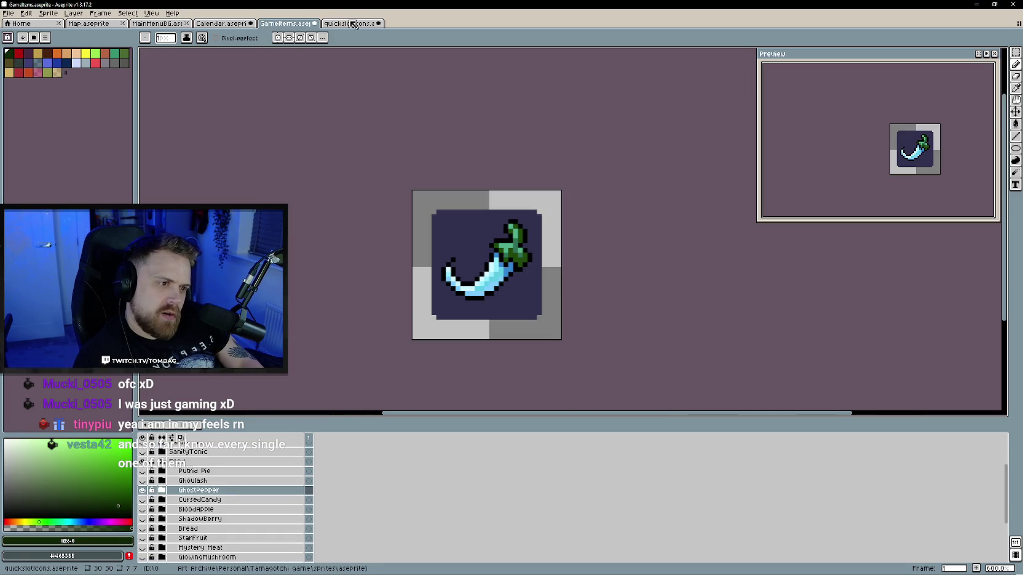
click(353, 24)
click(311, 24)
click(362, 25)
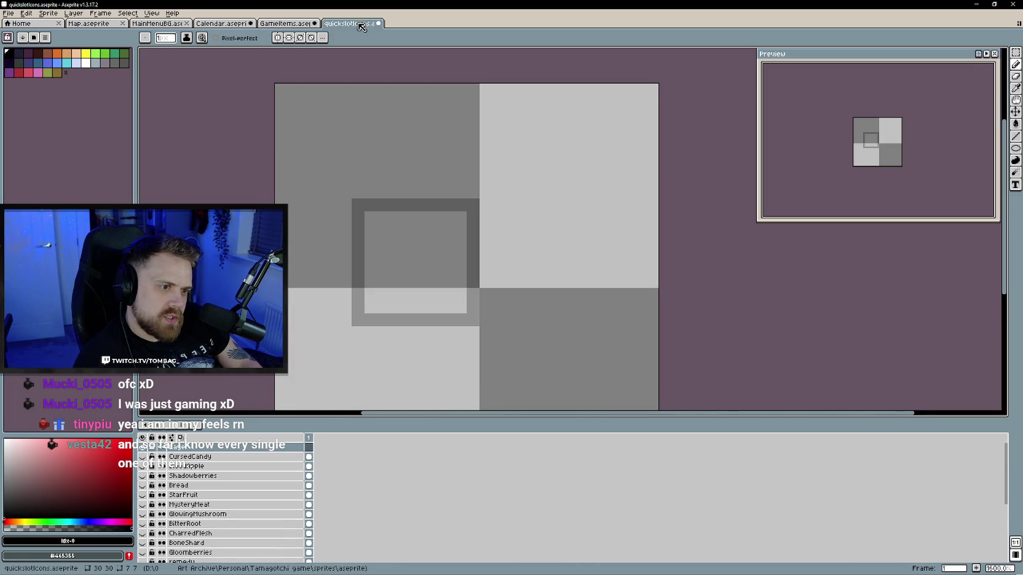
Draw the pepper's black diagonal hook and vertical left edge
click(432, 239)
click(407, 253)
key(ctrl+z)
drag(420, 252, 407, 261)
click(394, 265)
click(382, 252)
click(395, 239)
click(381, 289)
key(ctrl+z)
mouse_move(381, 265)
mouse_down()
mouse_move(382, 289)
mouse_move(393, 291)
mouse_up()
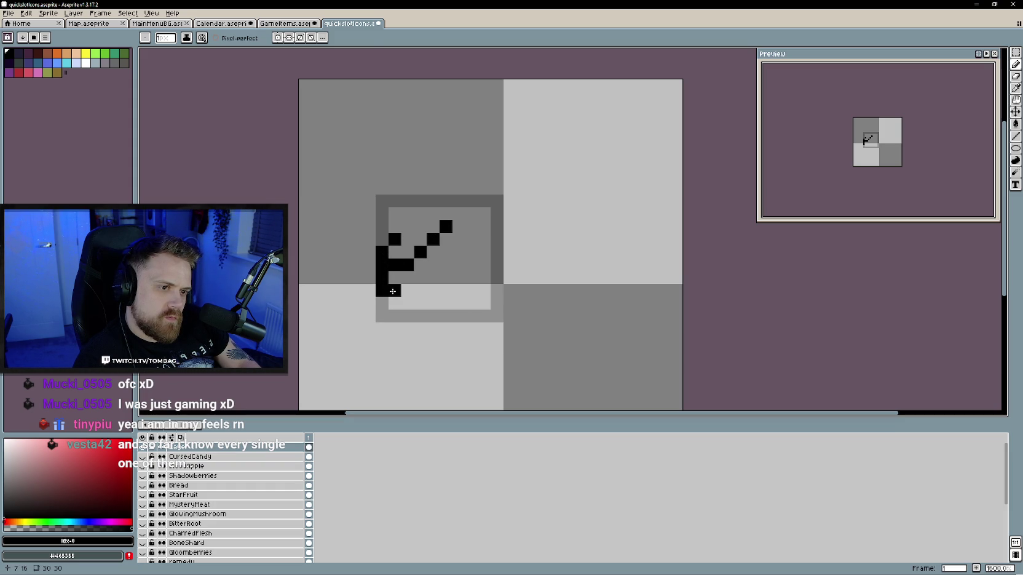
Erase the stray lower-left pixel and start the pepper's bottom curve
key(e)
click(381, 291)
key(b)
click(407, 291)
key(e)
click(407, 291)
key(b)
click(407, 303)
click(420, 291)
Extend the bottom curve into a tail rising to the upper right
key(ctrl+z)
click(420, 303)
click(433, 290)
click(446, 278)
click(459, 265)
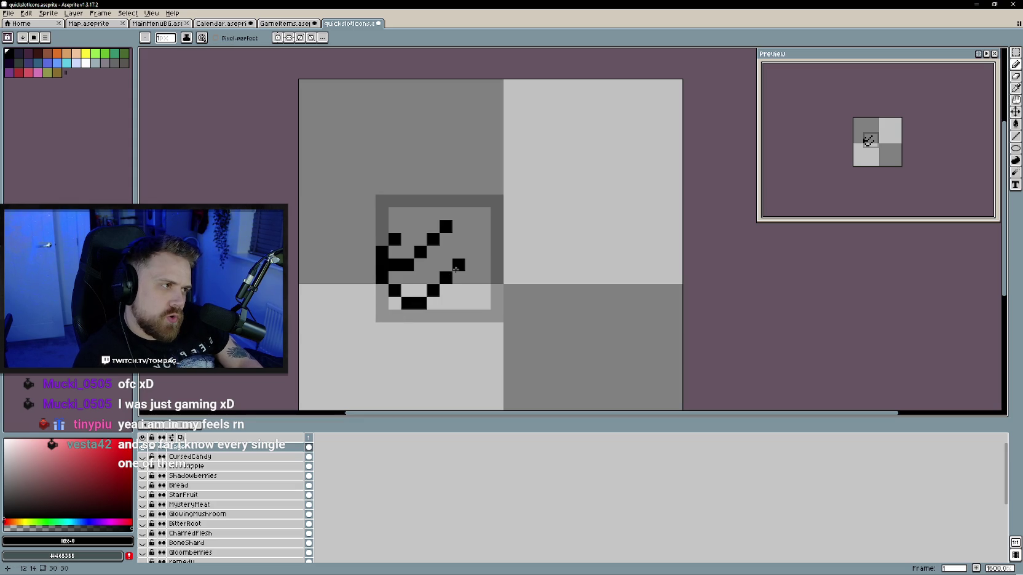
click(471, 252)
Erase the extra bottom-row pixels and fill the gaps in the curve and bend
key(e)
click(408, 304)
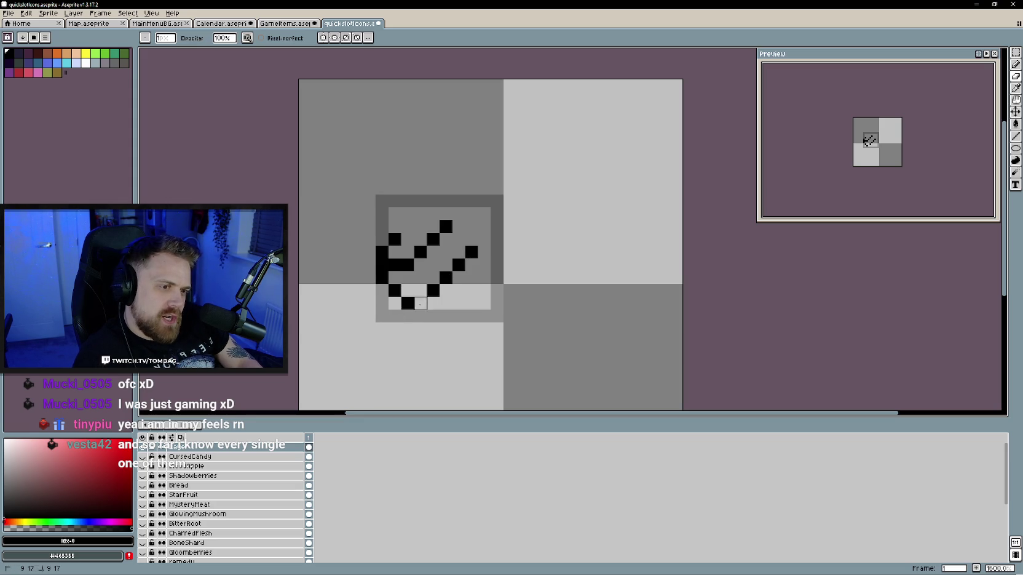
click(420, 303)
key(b)
click(416, 291)
click(408, 292)
key(e)
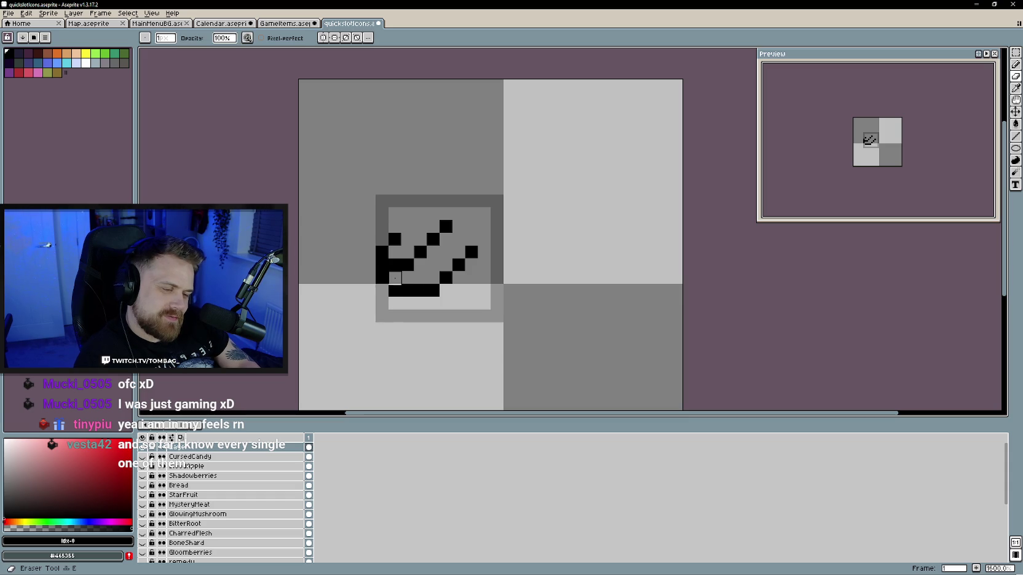
key(b)
click(391, 277)
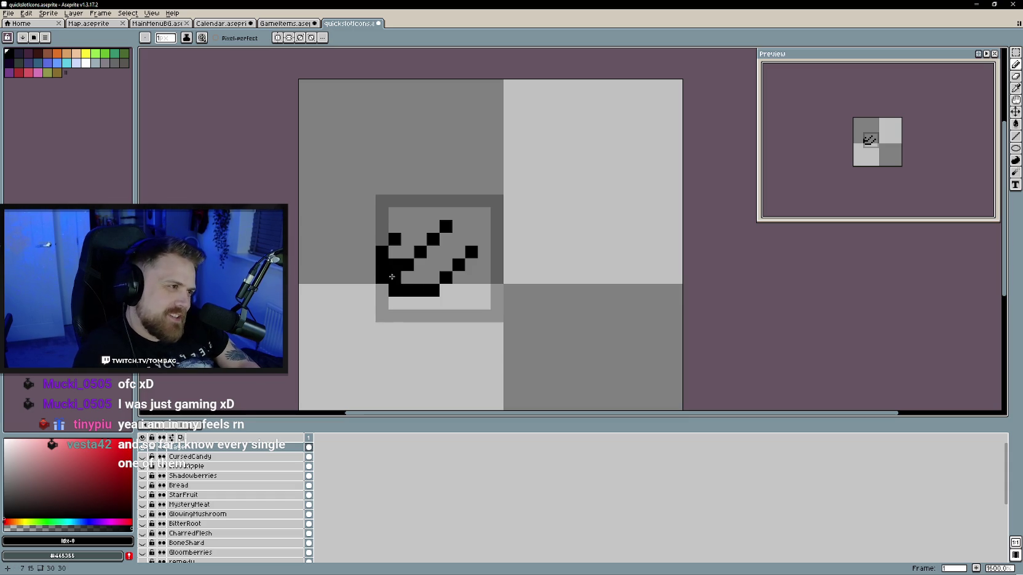
Continue the outline to the upper right and draw the right edge upward
drag(430, 258, 425, 272)
click(441, 263)
click(454, 252)
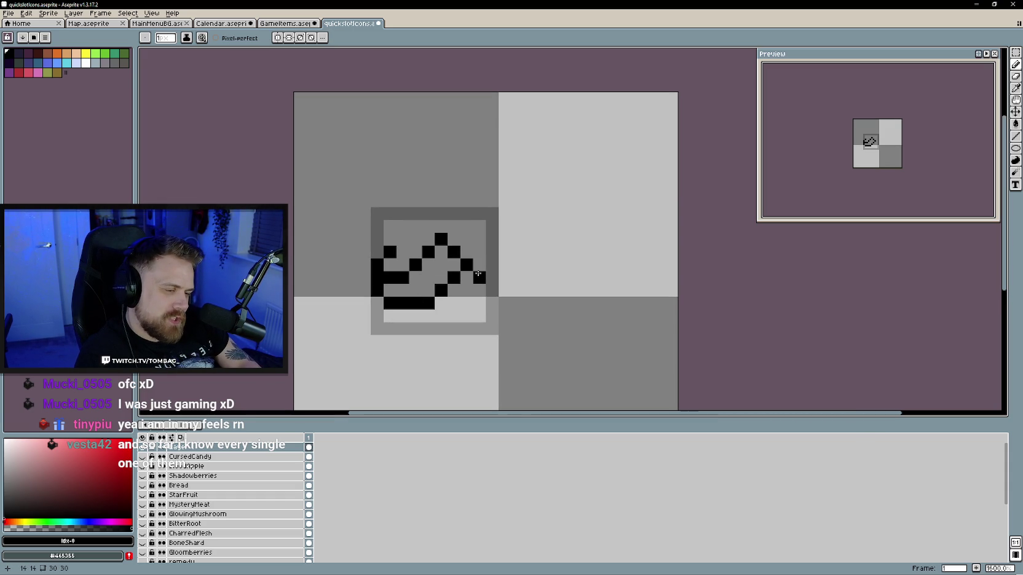
click(478, 273)
click(491, 264)
click(492, 239)
click(491, 226)
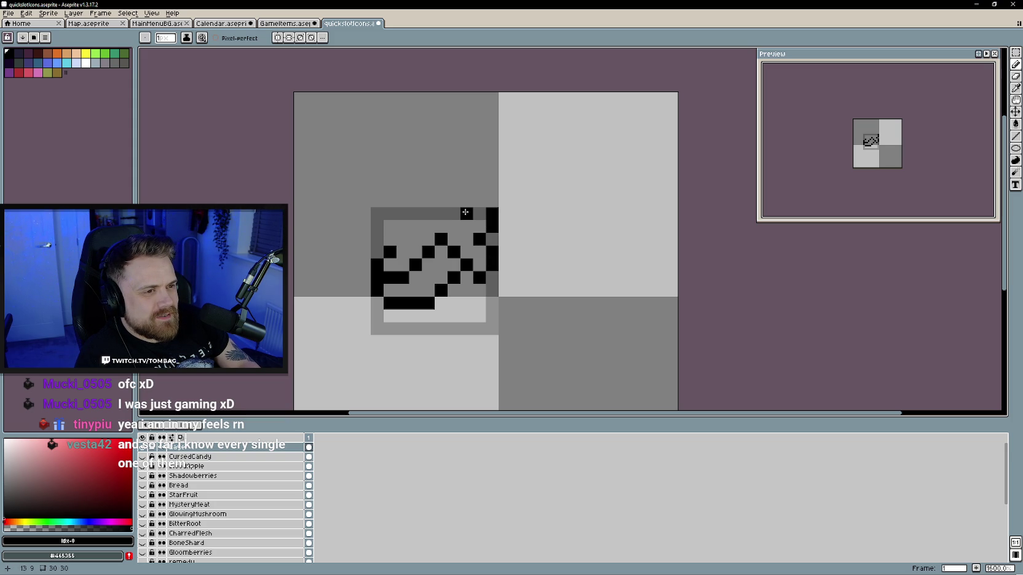
Draw the stem's top edge leftward and add an inner stem pixel
drag(486, 213, 449, 221)
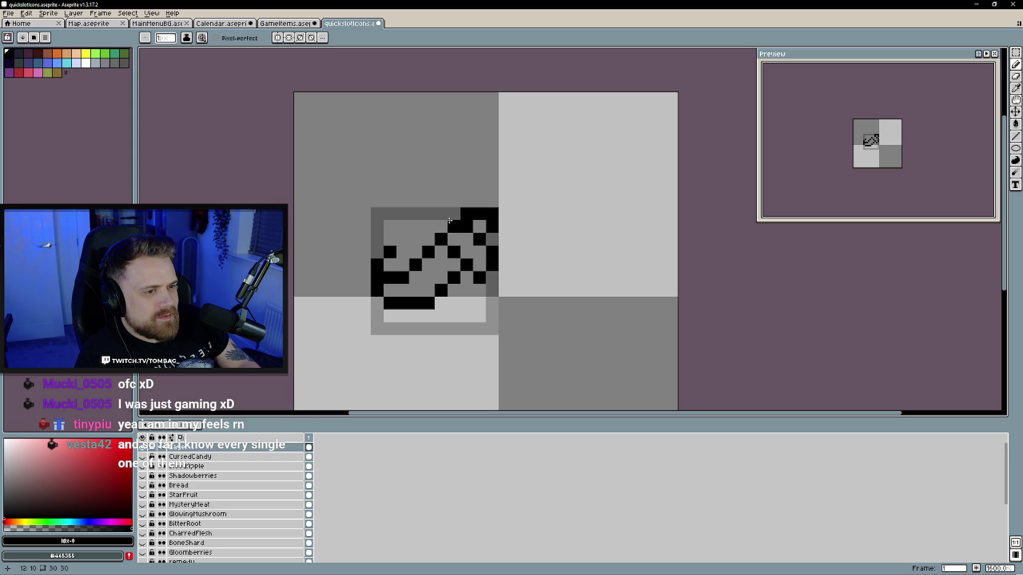
click(435, 217)
click(428, 217)
click(428, 239)
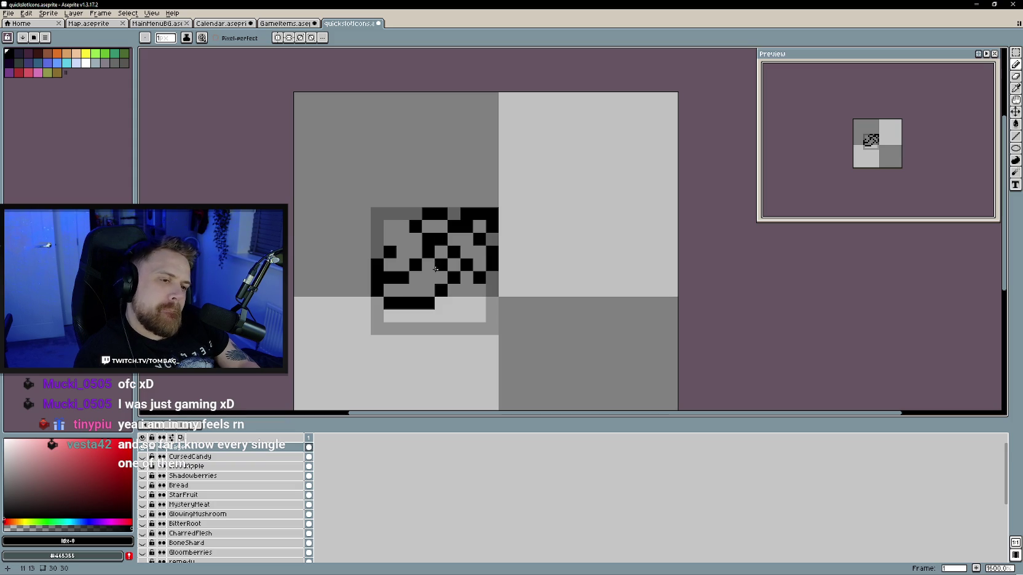
click(286, 24)
key(alt)
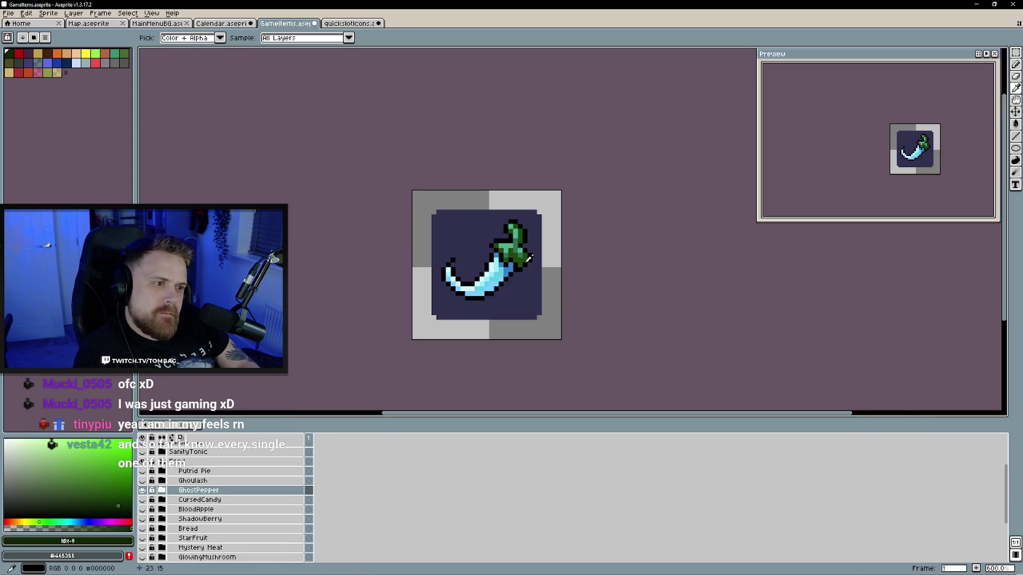
Sample the reference leaf green and fill the pepper's leaf areas with it
click(527, 259)
key(ctrl+Tab)
click(468, 244)
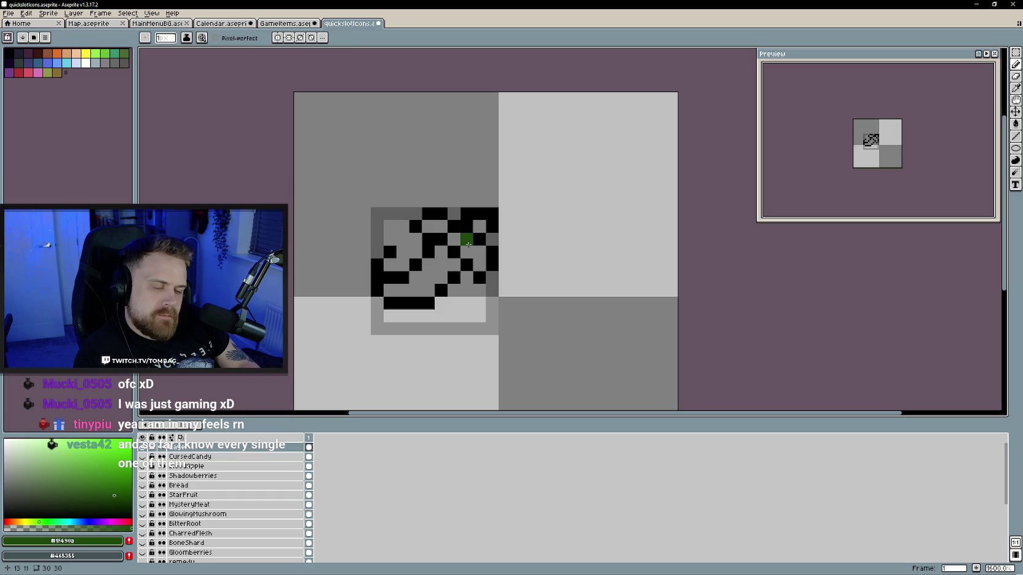
key(g)
click(476, 255)
click(435, 226)
click(479, 227)
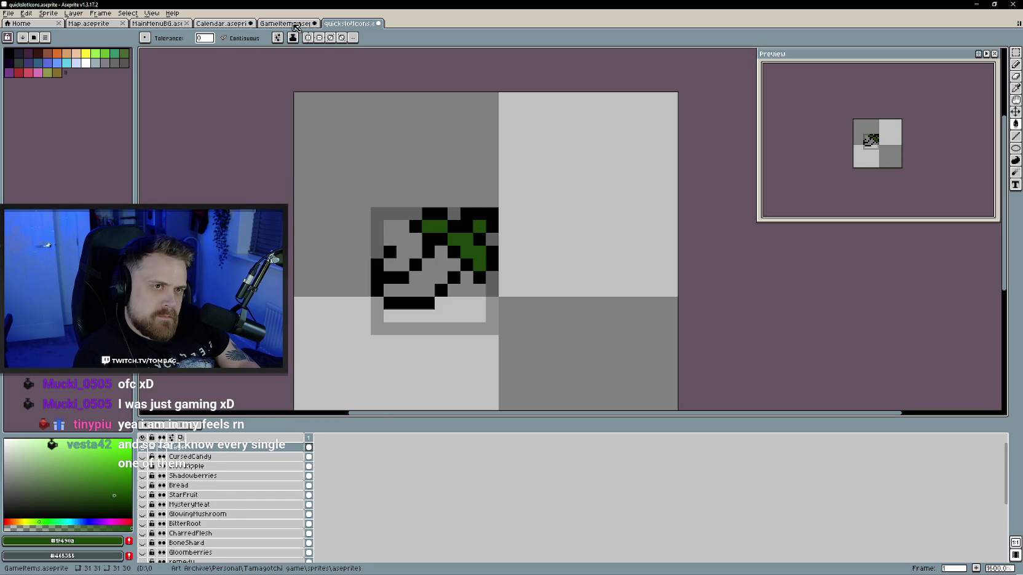
Fill the blade with cyan and shift the pepper down one pixel
click(296, 28)
click(348, 25)
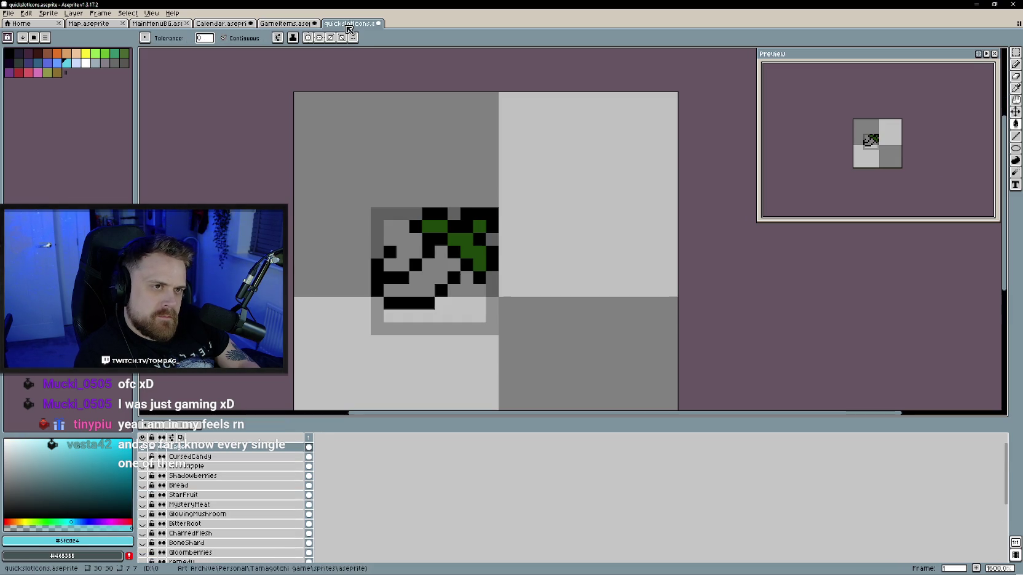
click(435, 274)
scroll(435, 276, down, 3)
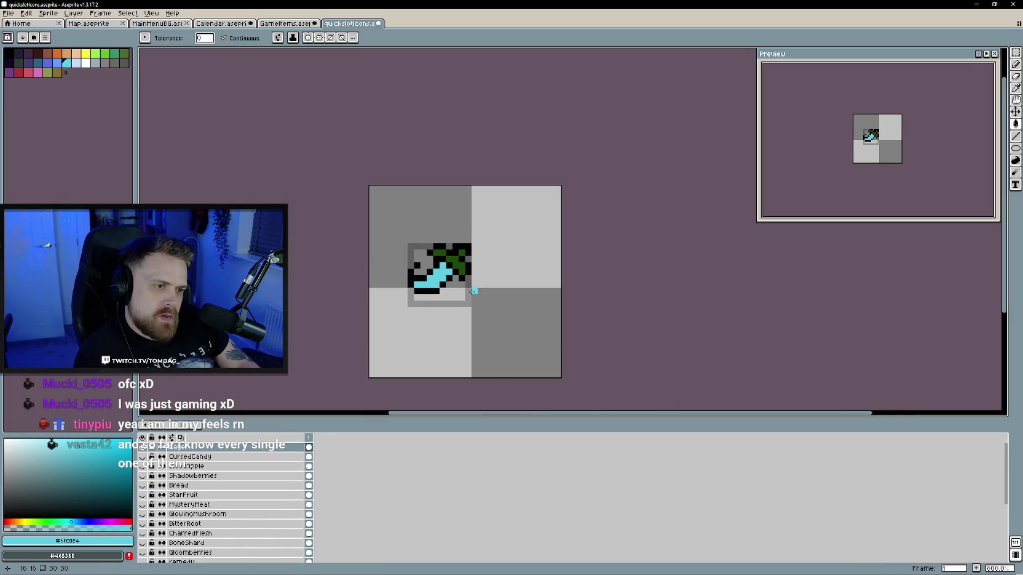
scroll(436, 279, up, 2)
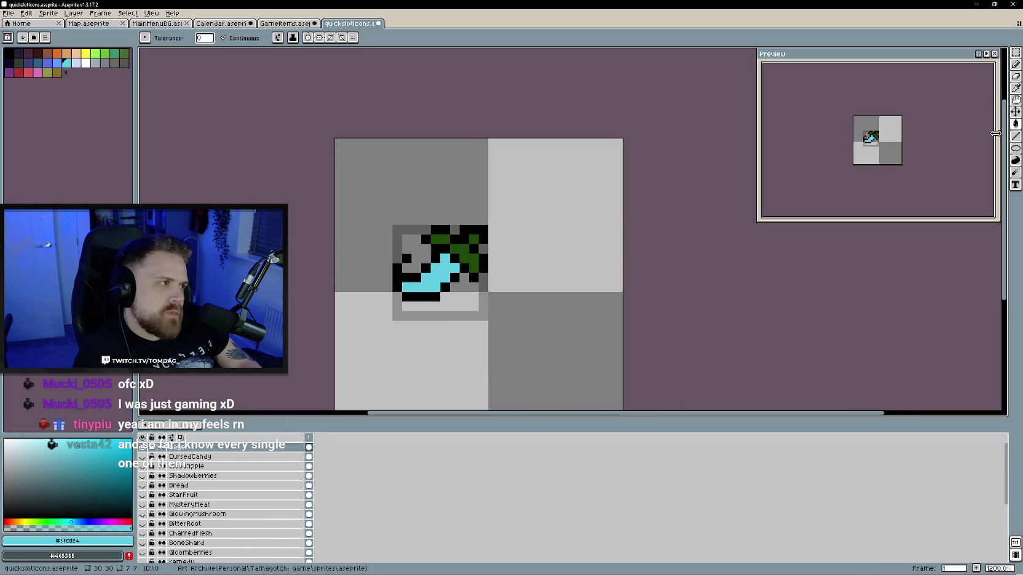
click(1015, 111)
drag(460, 256, 460, 265)
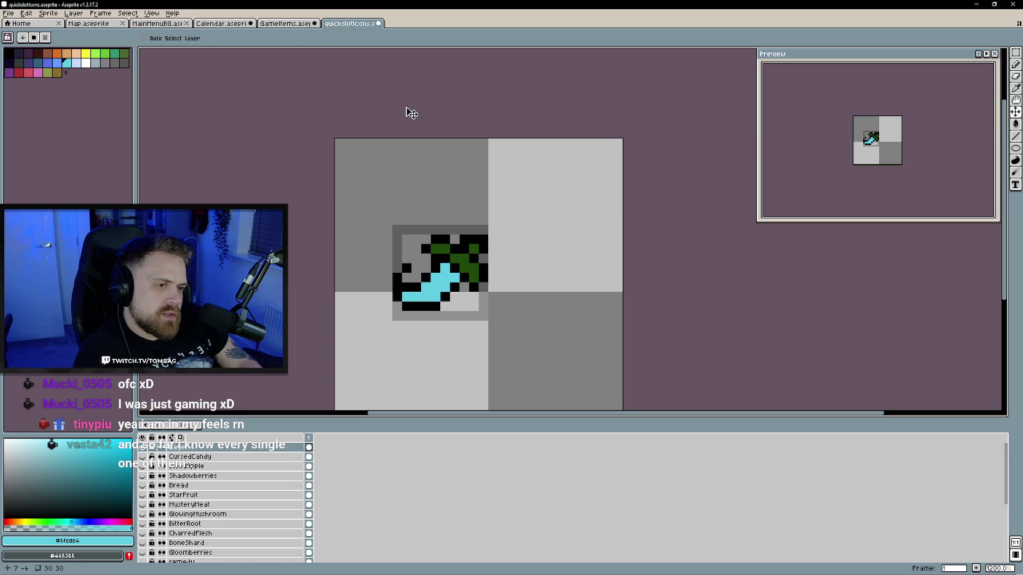
Touch up pixels near the leaf with black sampled from the outline
key(i)
key(ctrl+shift+Tab)
key(b)
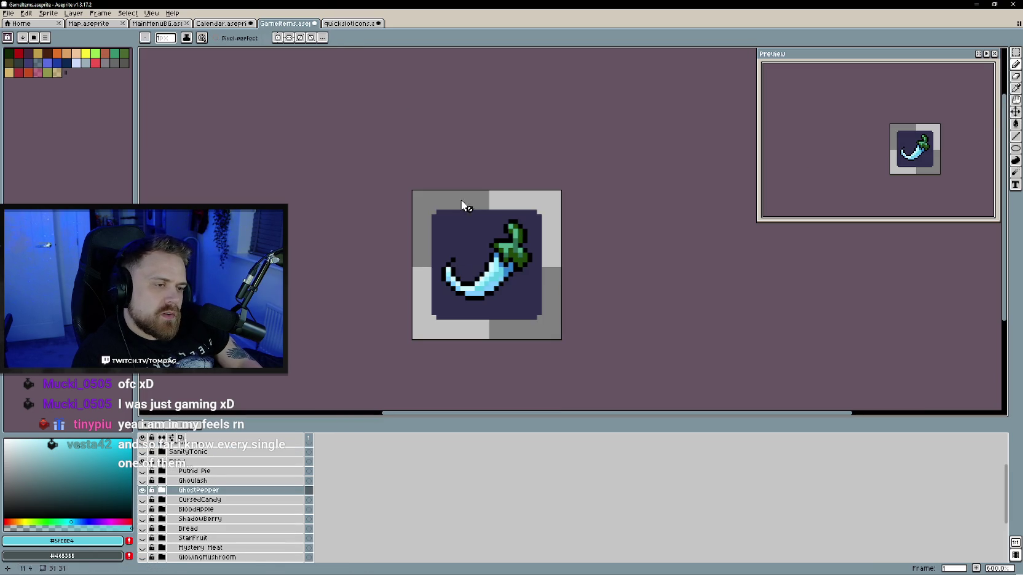
key(ctrl+Tab)
alt+click(473, 259)
click(473, 240)
alt+click(474, 228)
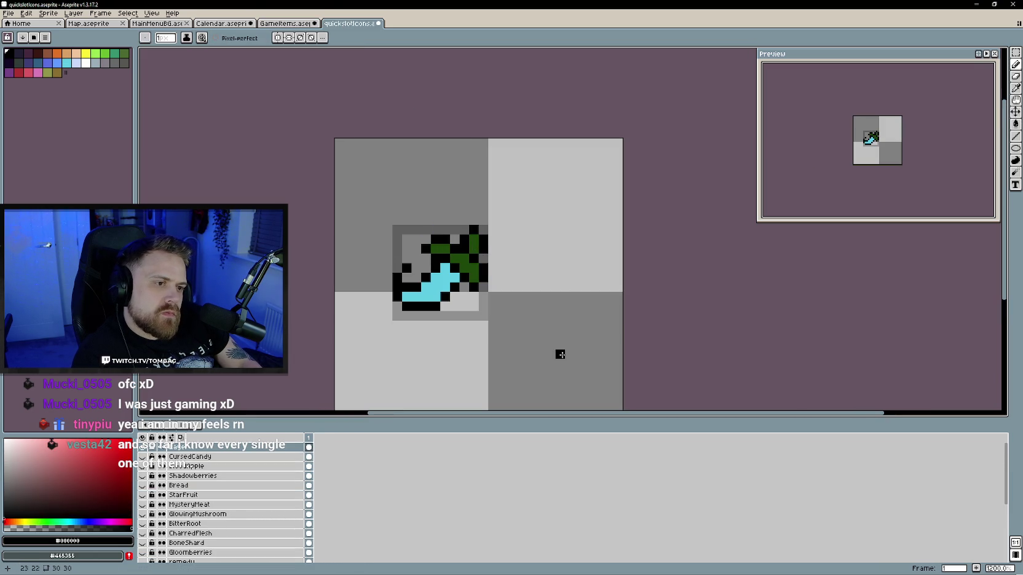
Add a pale cyan highlight pixel high on the blade
key(ctrl+shift+Tab)
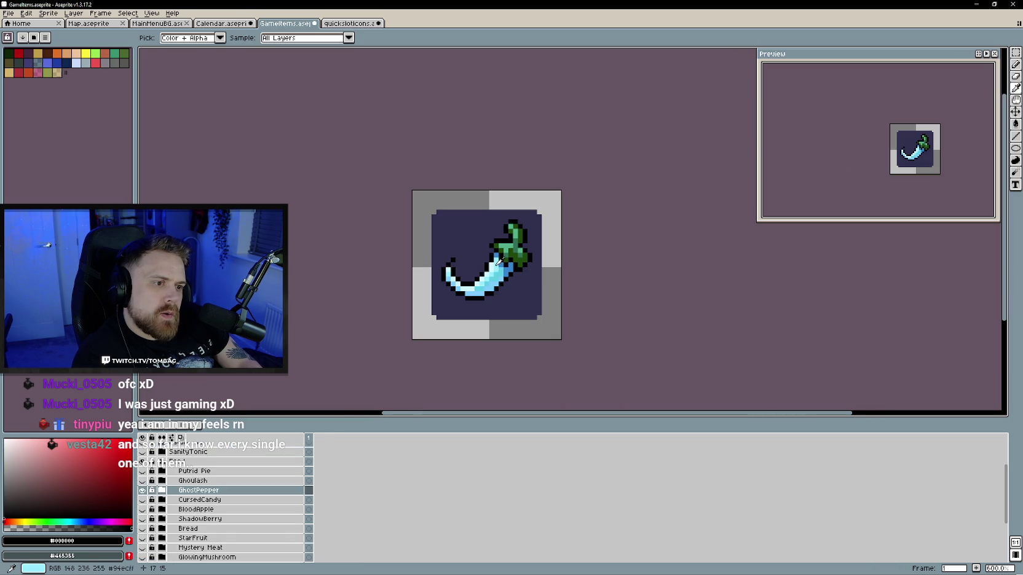
alt+click(498, 263)
key(ctrl+Tab)
click(417, 285)
key(ctrl+z)
click(435, 277)
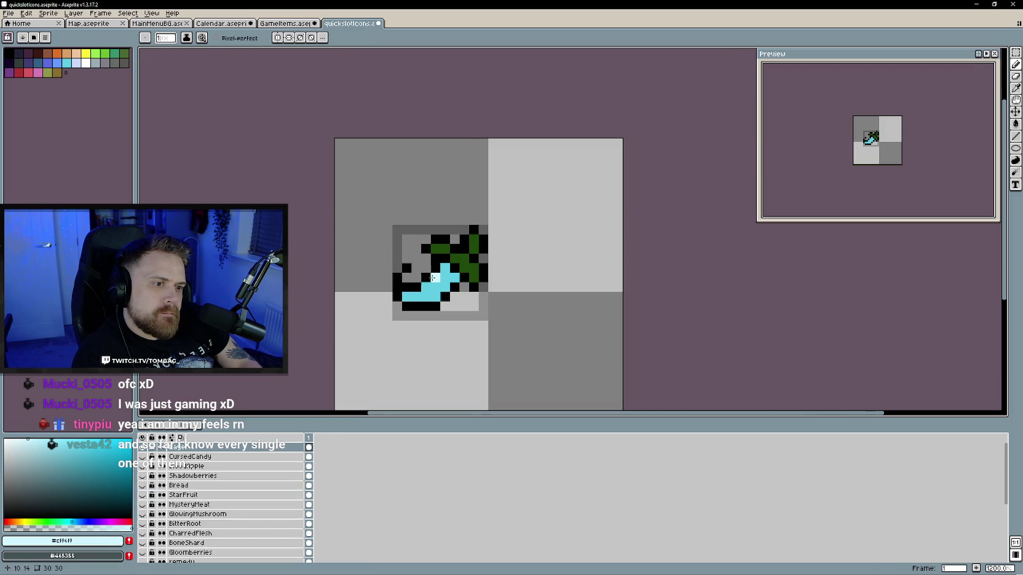
key(ctrl+shift+Tab)
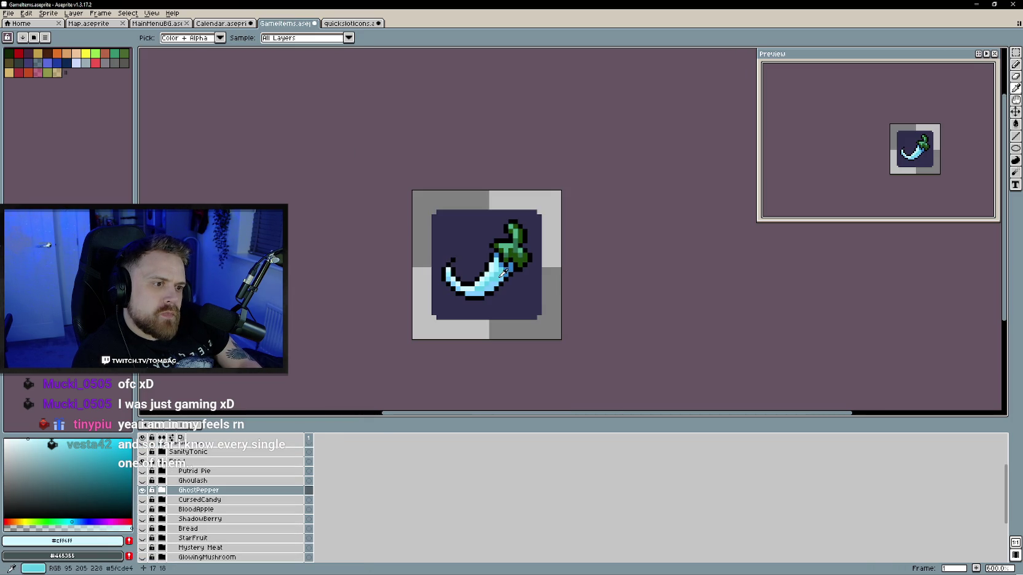
key(ctrl+Tab)
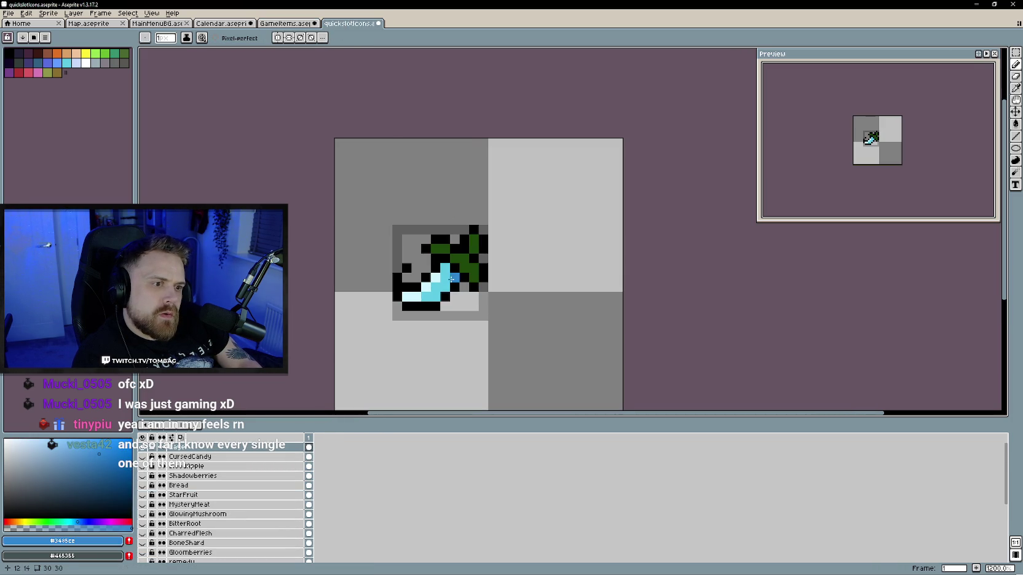
Add four light green highlight pixels to the leaf
click(314, 20)
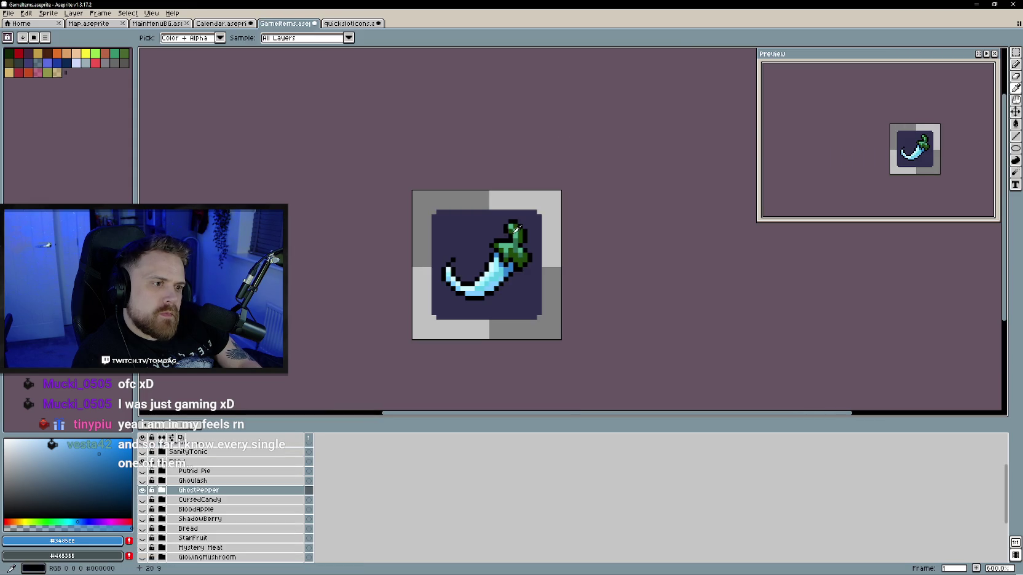
alt+click(517, 229)
click(354, 27)
click(473, 238)
click(455, 258)
click(436, 248)
click(289, 22)
click(347, 22)
click(465, 259)
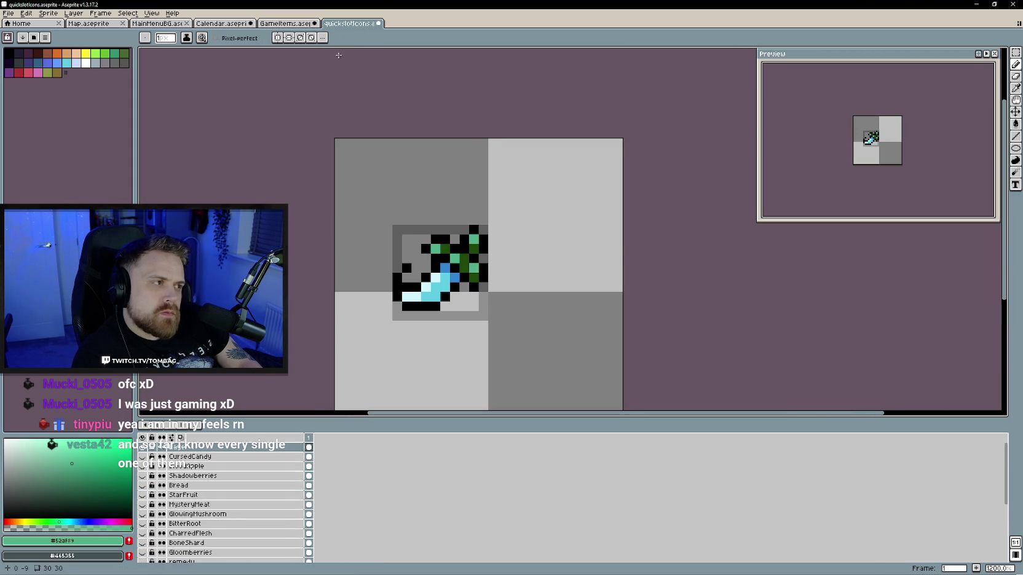
Sample the dark leaf green from the reference pepper
click(289, 23)
key(alt)
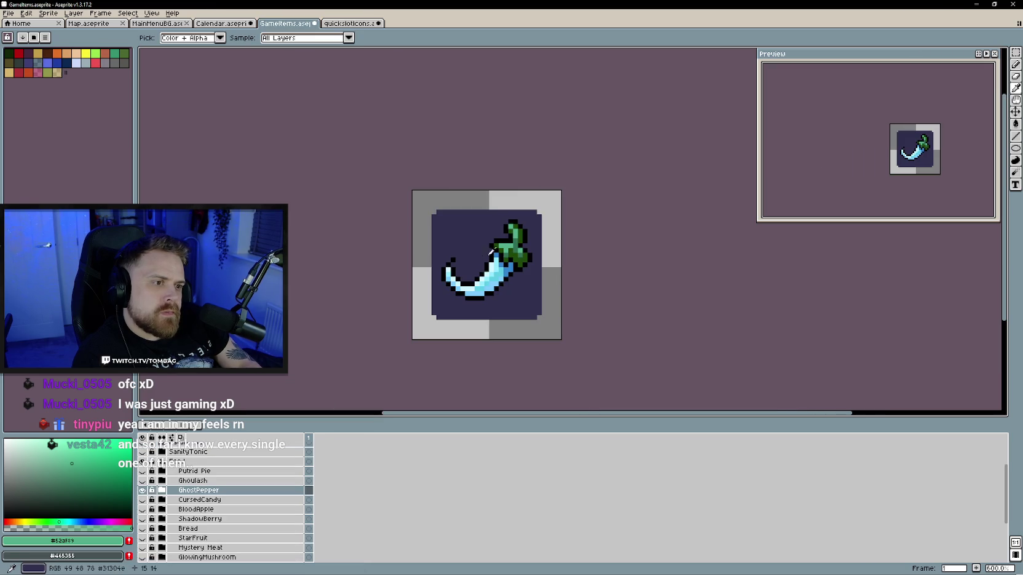
click(510, 252)
click(347, 23)
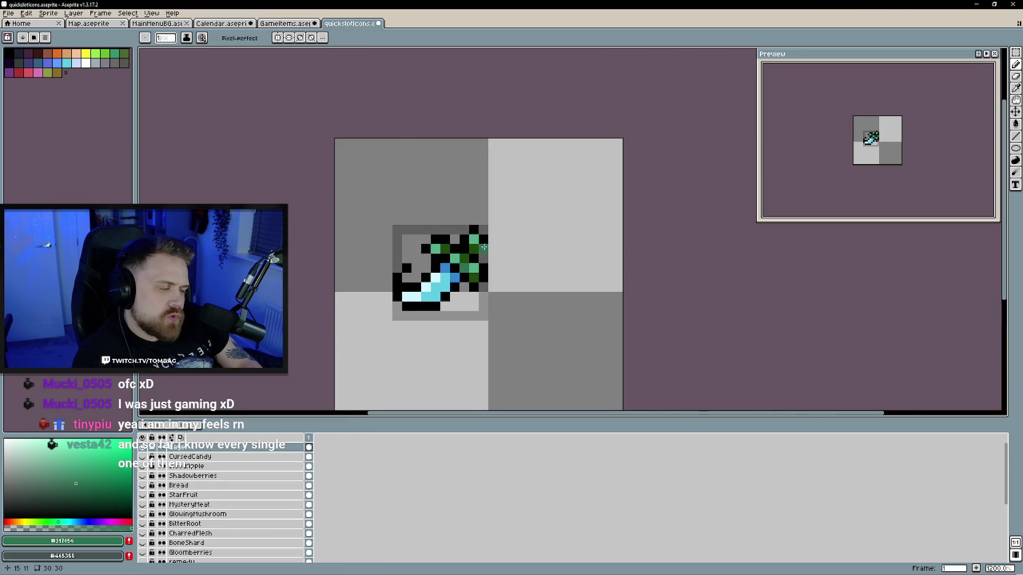
drag(530, 287, 519, 284)
alt+click(460, 270)
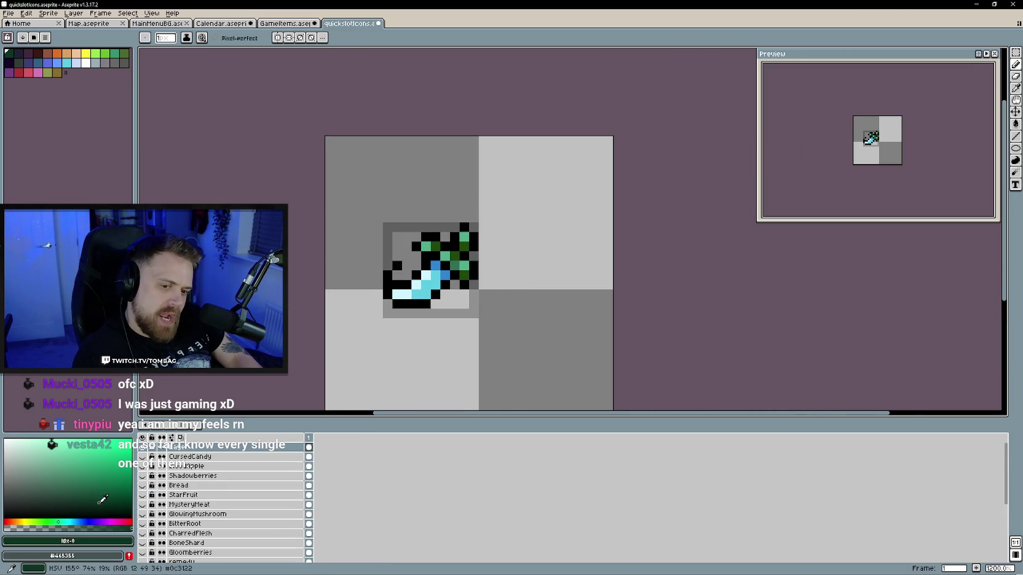
Recolour the leaf's right outline dark green
scroll(461, 271, up, 1)
mouse_move(482, 255)
mouse_down()
mouse_move(481, 264)
mouse_move(507, 264)
mouse_move(494, 239)
mouse_move(506, 214)
mouse_move(467, 226)
mouse_move(442, 214)
mouse_move(444, 240)
mouse_move(468, 252)
mouse_move(468, 284)
mouse_up()
scroll(465, 290, down, 3)
Recolour the blade's bottom outline dark blue
alt+click(478, 284)
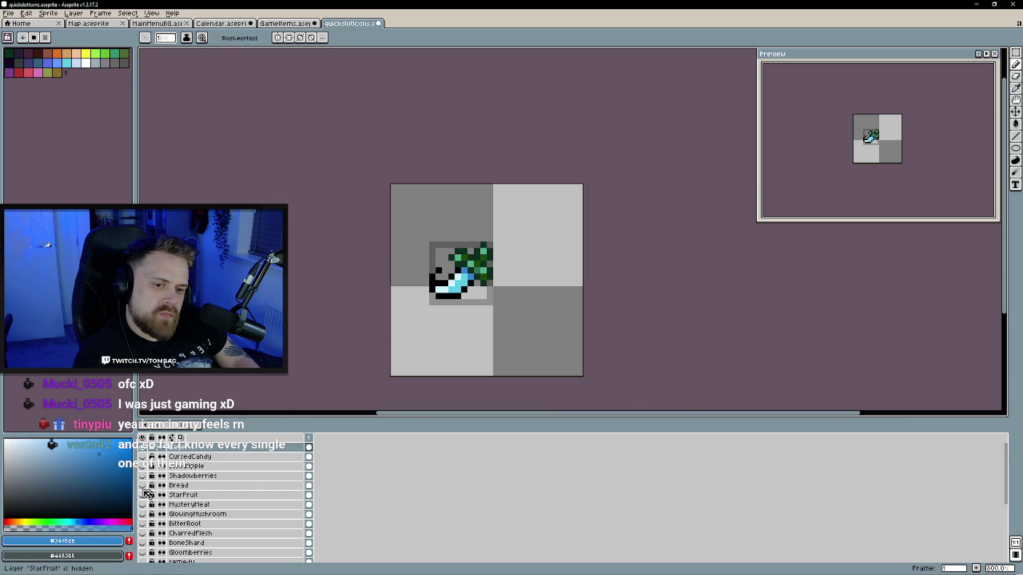
scroll(478, 283, up, 3)
mouse_move(456, 271)
mouse_down()
mouse_move(443, 283)
mouse_move(407, 283)
mouse_move(393, 267)
mouse_move(405, 235)
mouse_move(430, 244)
mouse_move(444, 232)
mouse_up()
scroll(483, 273, down, 3)
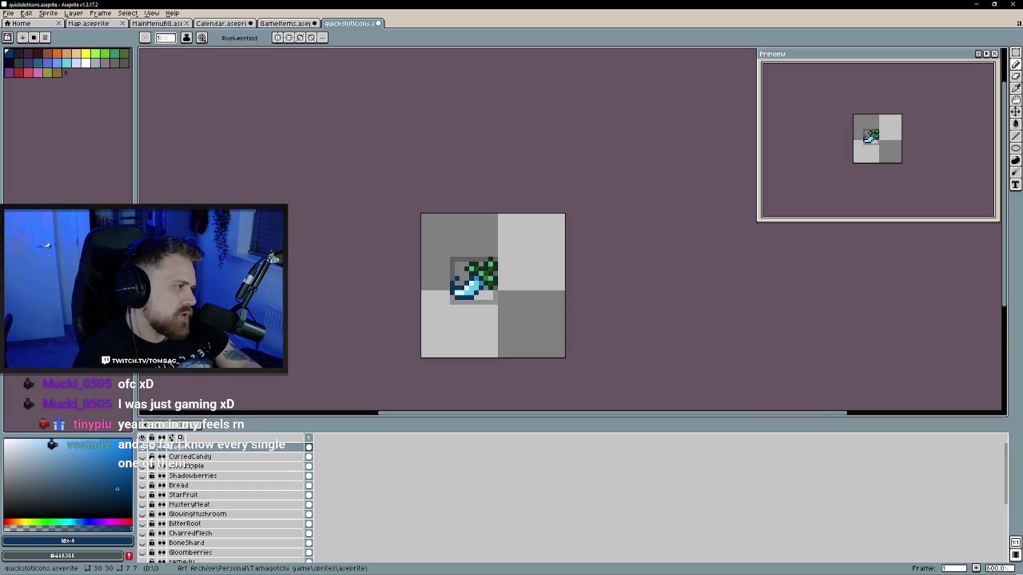
drag(563, 297, 571, 312)
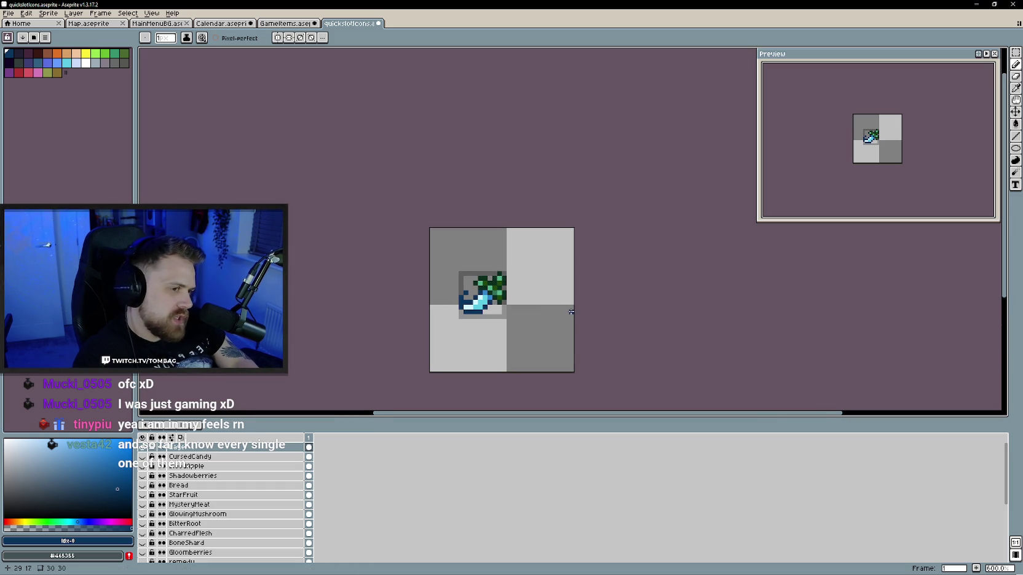
Rename the quickslot pepper icon's layer to GhostPepper
double_click(186, 448)
text(Toast)
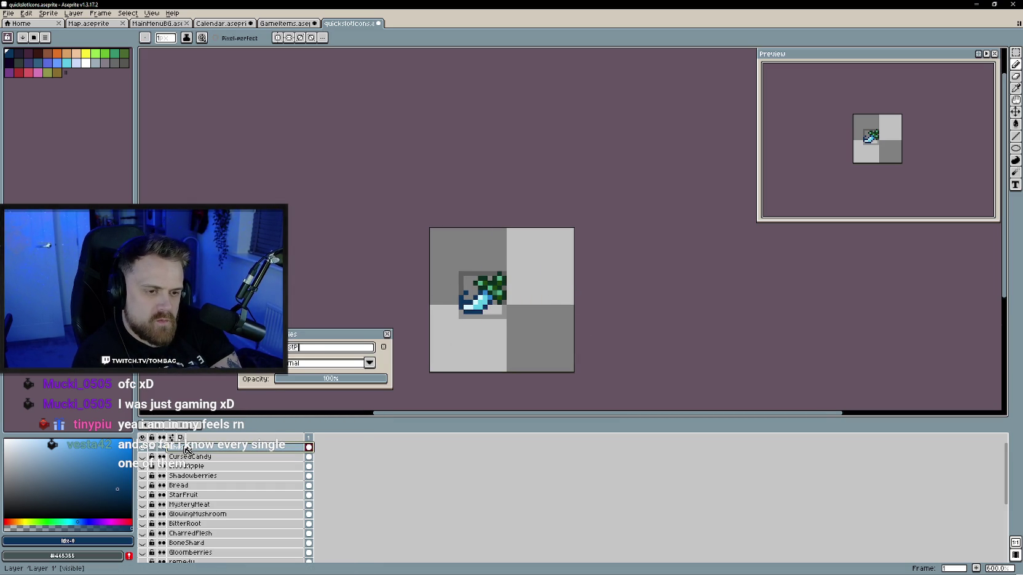
key(Return)
In GameItems, hide the GhostPepper layer and show the Ghoulash layer
key(ctrl+shift+Tab)
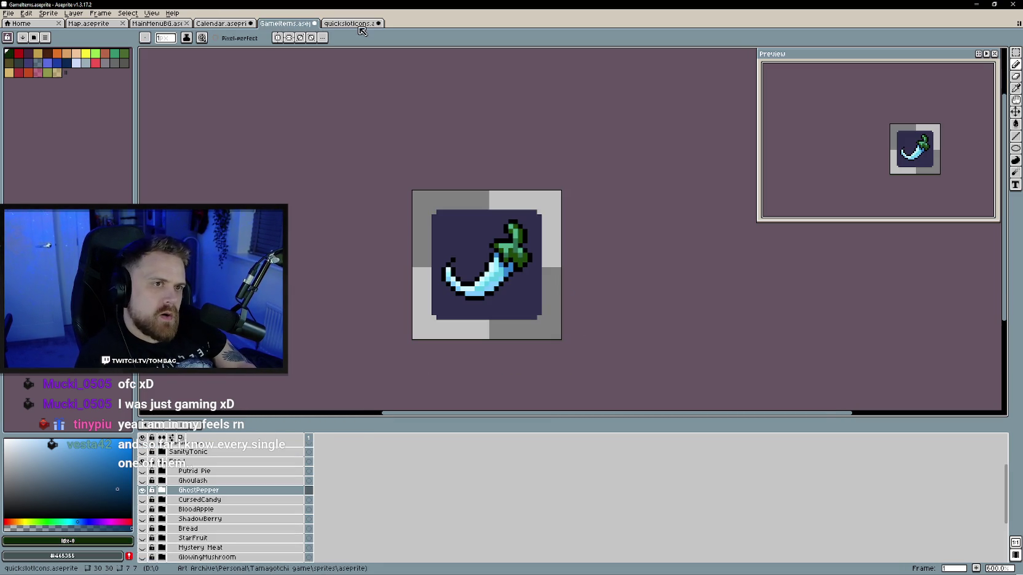
click(142, 490)
click(142, 480)
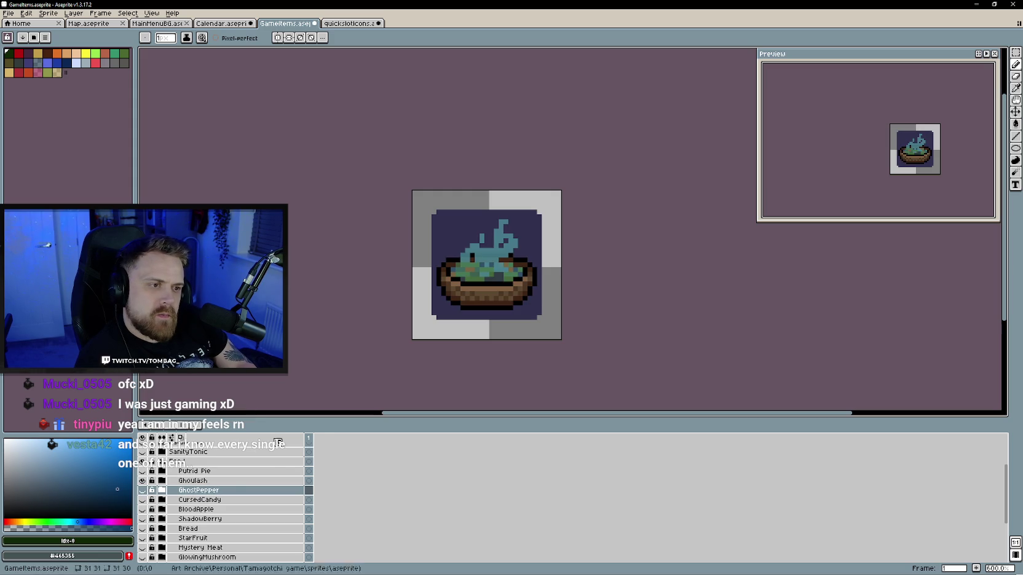
key(ctrl+Tab)
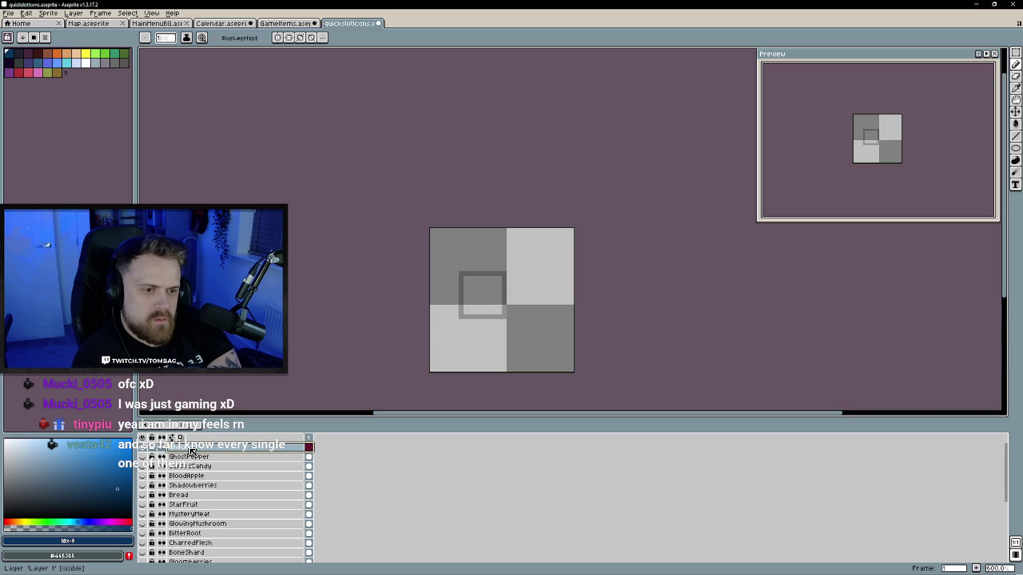
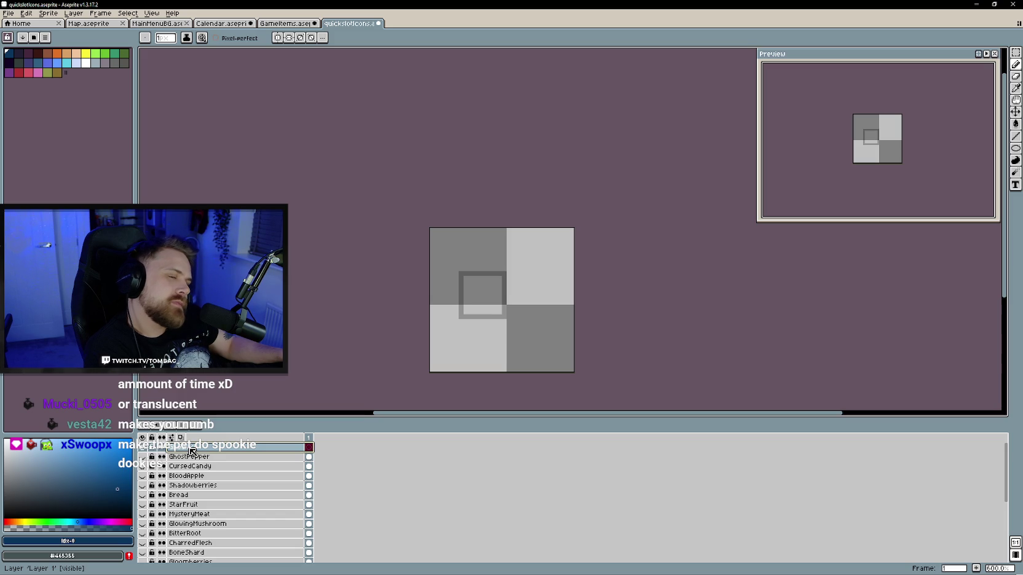
Zoom in, check the GameItems reference, then draw a wide black ellipse in the inner square
scroll(506, 279, up, 3)
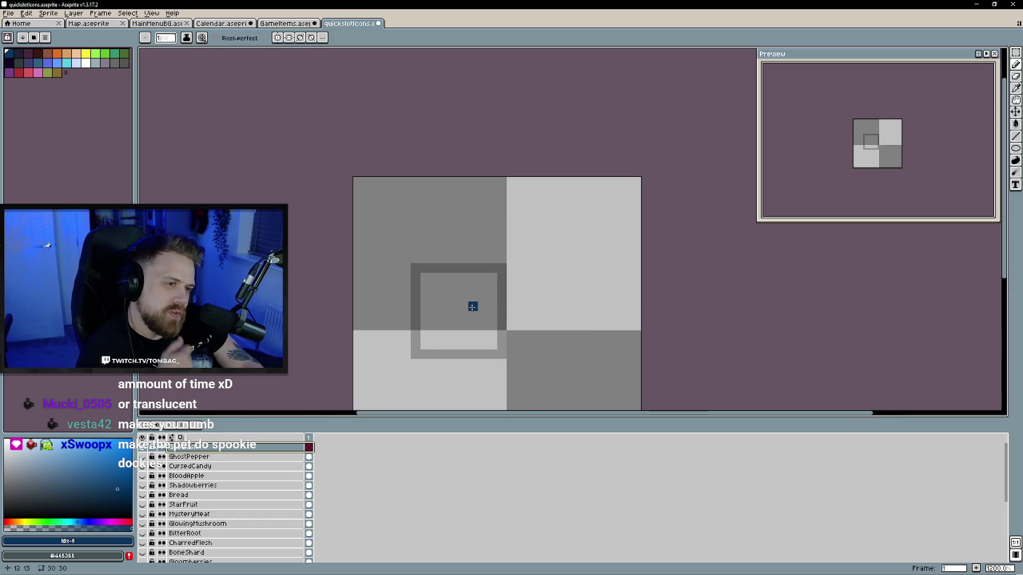
scroll(472, 306, up, 1)
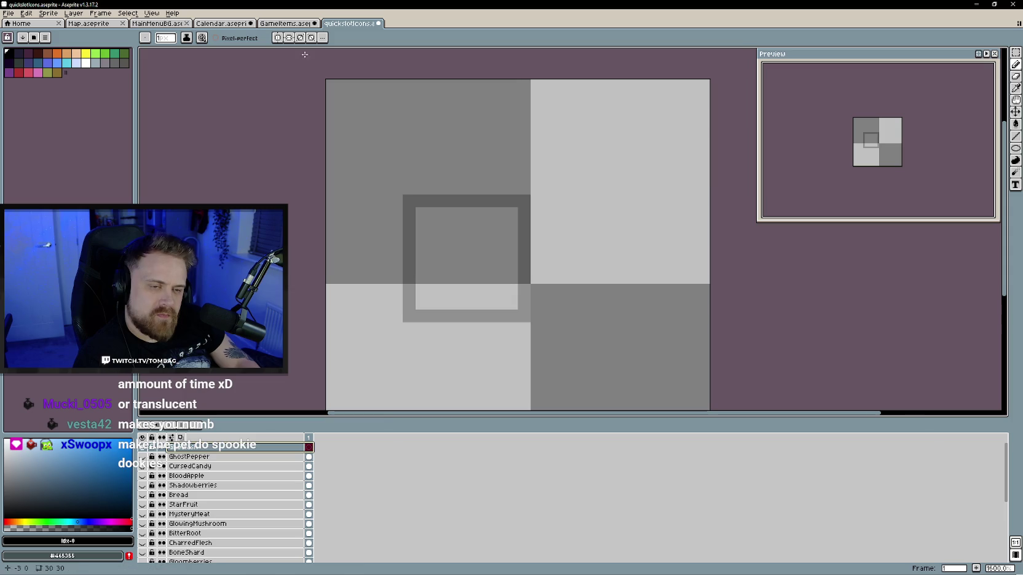
click(286, 23)
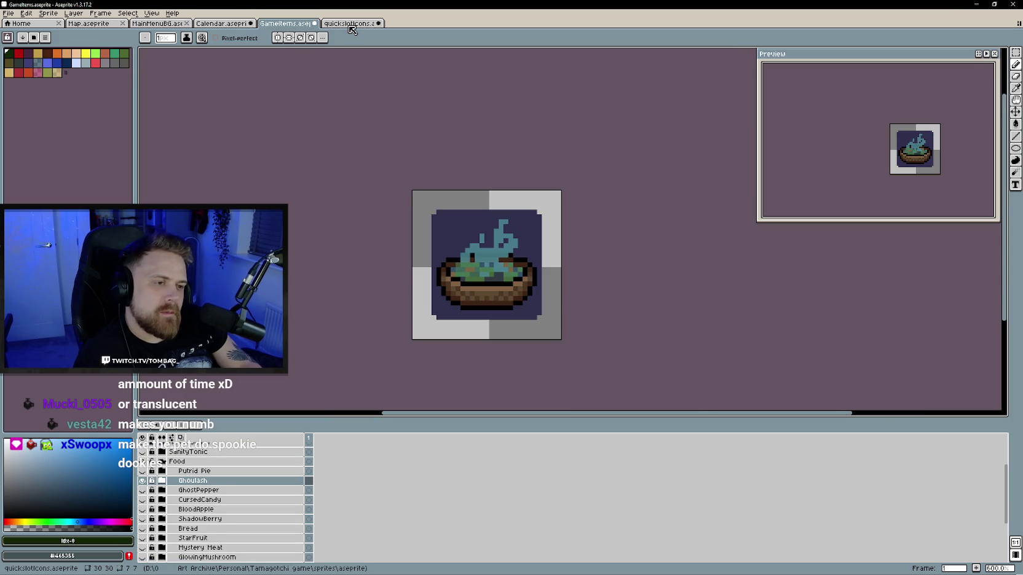
click(349, 23)
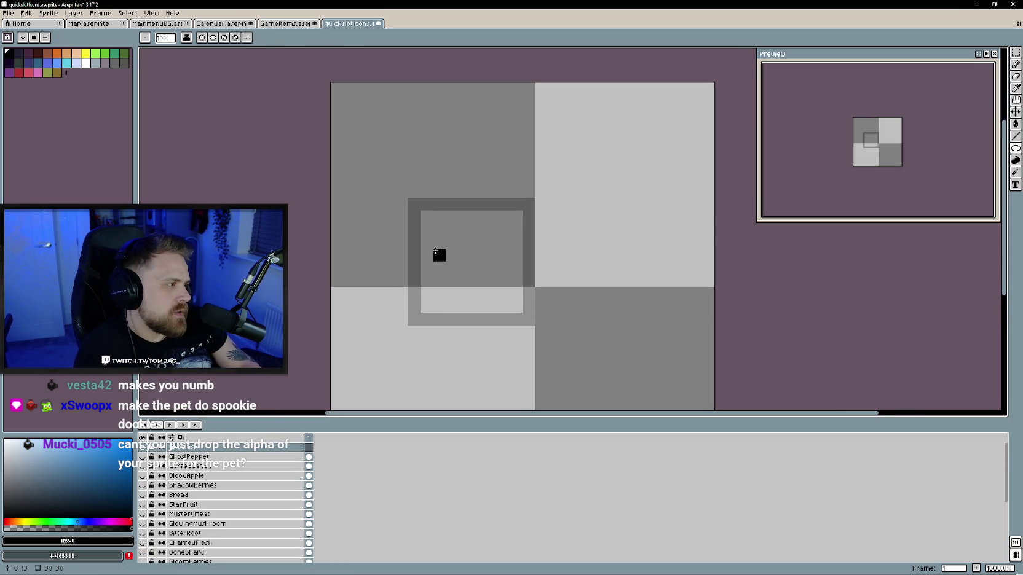
drag(426, 266, 453, 295)
drag(528, 289, 527, 318)
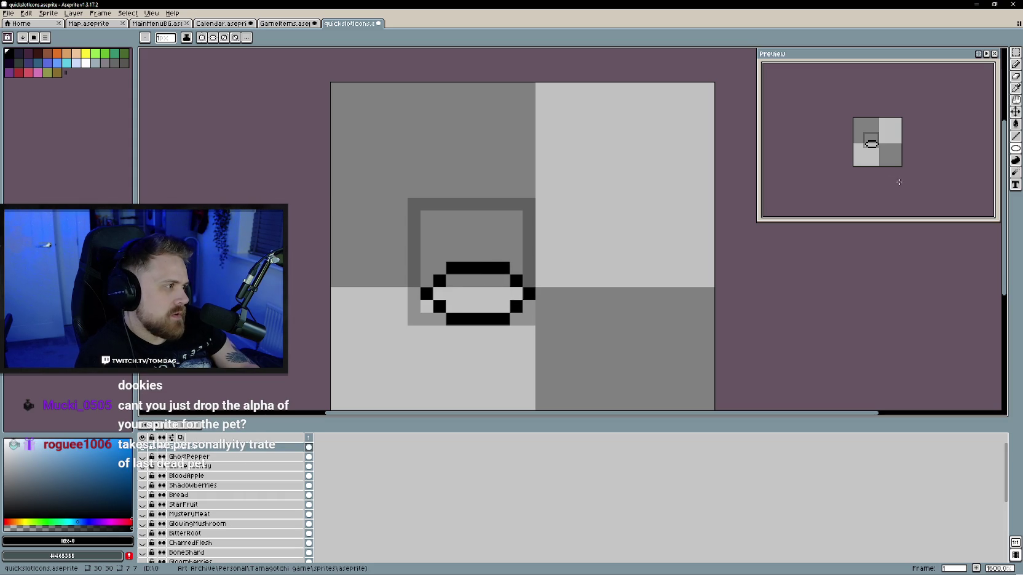
click(1016, 111)
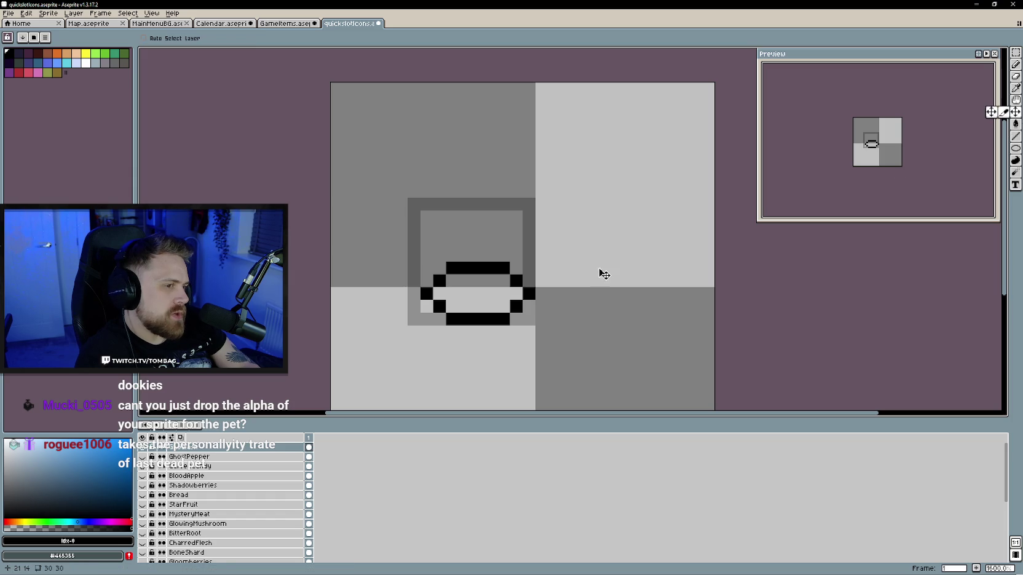
Undo the first oval and its nudge, discarding a stray diagonal pencil stroke
drag(486, 288, 481, 272)
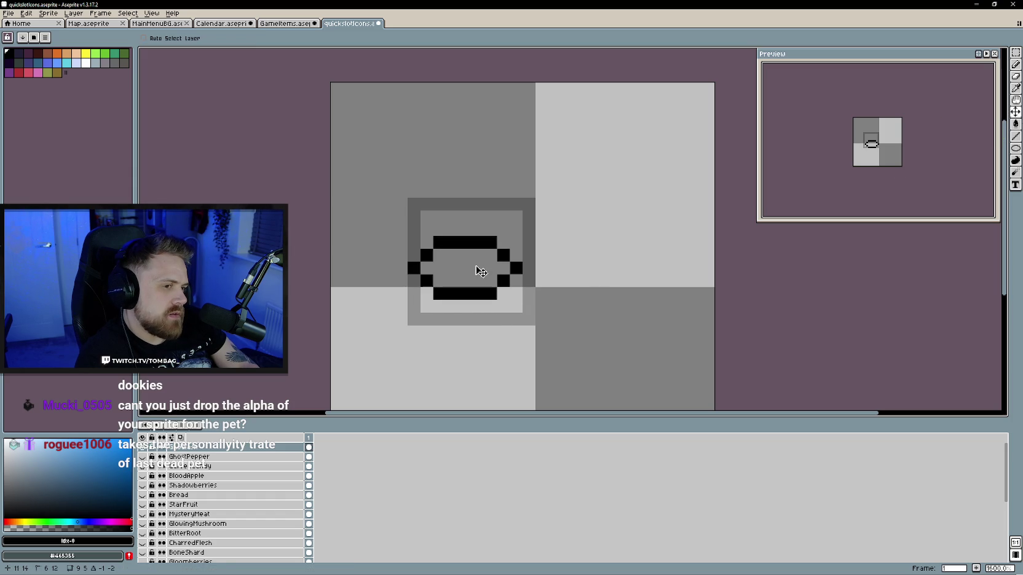
key(ctrl+z)
key(ctrl+z)
key(ctrl+z)
key(b)
click(422, 253)
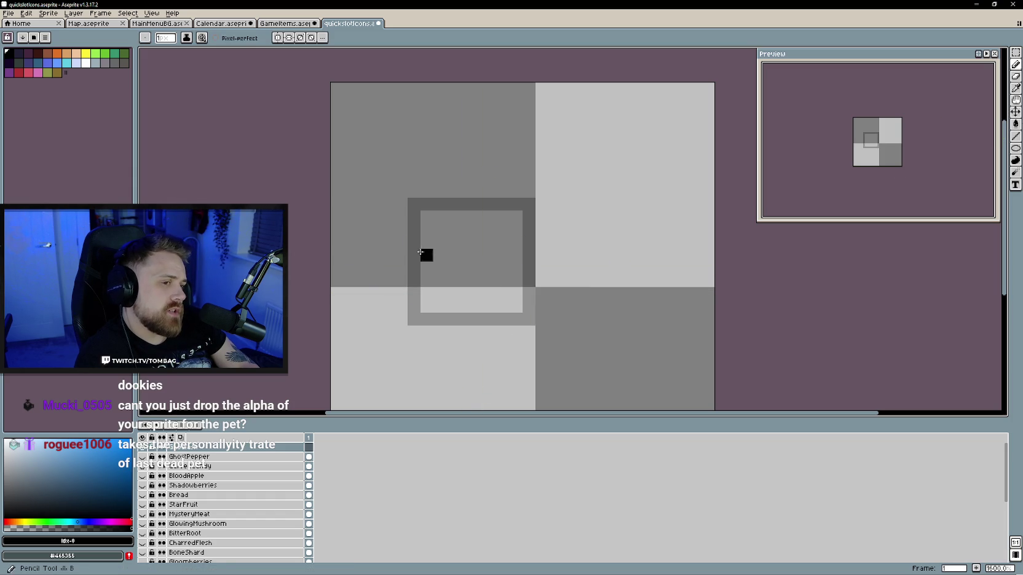
drag(413, 241, 541, 307)
key(ctrl+z)
Redraw a wide oval rim in the inner square and shift it up two pixels
click(1018, 150)
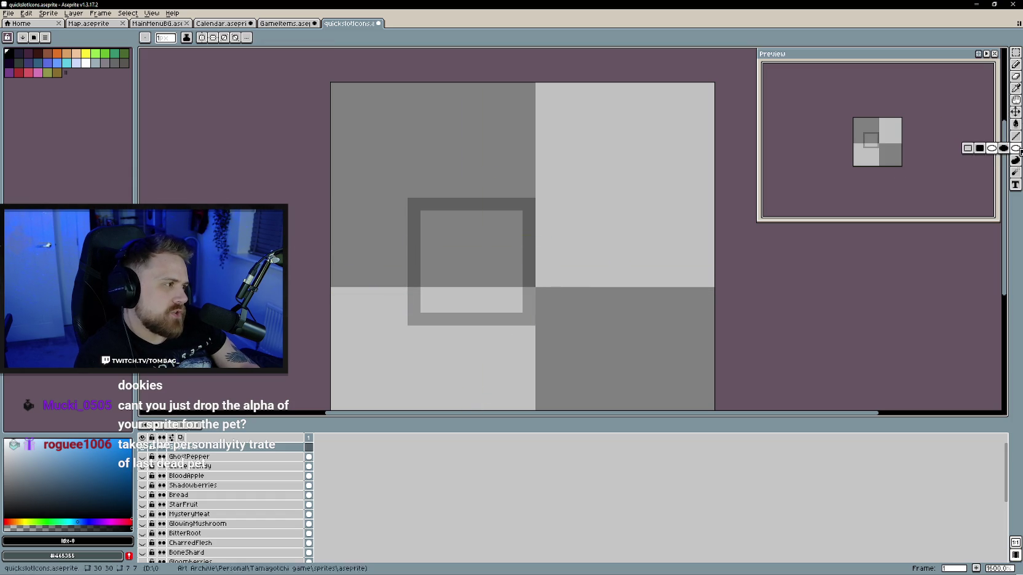
mouse_move(413, 253)
mouse_down()
mouse_move(527, 277)
mouse_move(527, 309)
mouse_up()
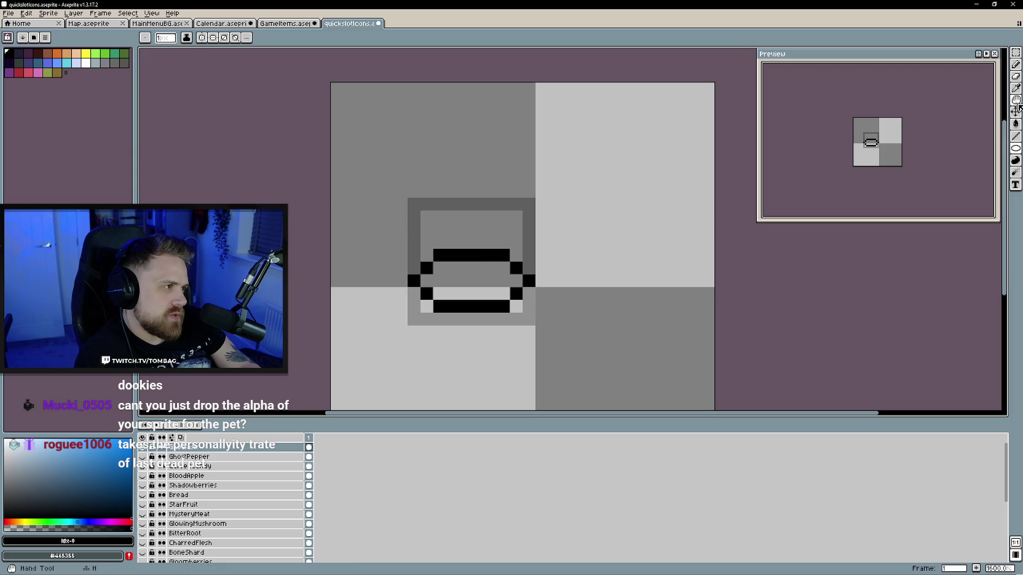
click(1015, 111)
drag(464, 292, 461, 267)
Pencil the pie's straight left and right sides downward from the oval
key(b)
click(529, 268)
click(414, 268)
click(414, 280)
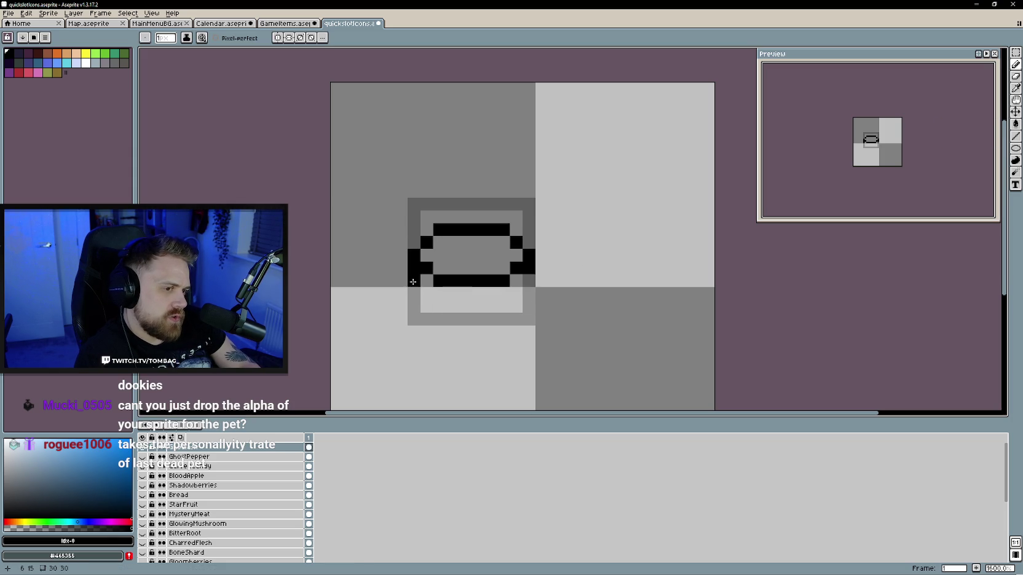
click(528, 292)
click(414, 293)
Add rounded bottom corners and a bottom edge line, then shift the outline up one pixel
click(424, 303)
click(516, 306)
drag(503, 319, 451, 319)
click(440, 319)
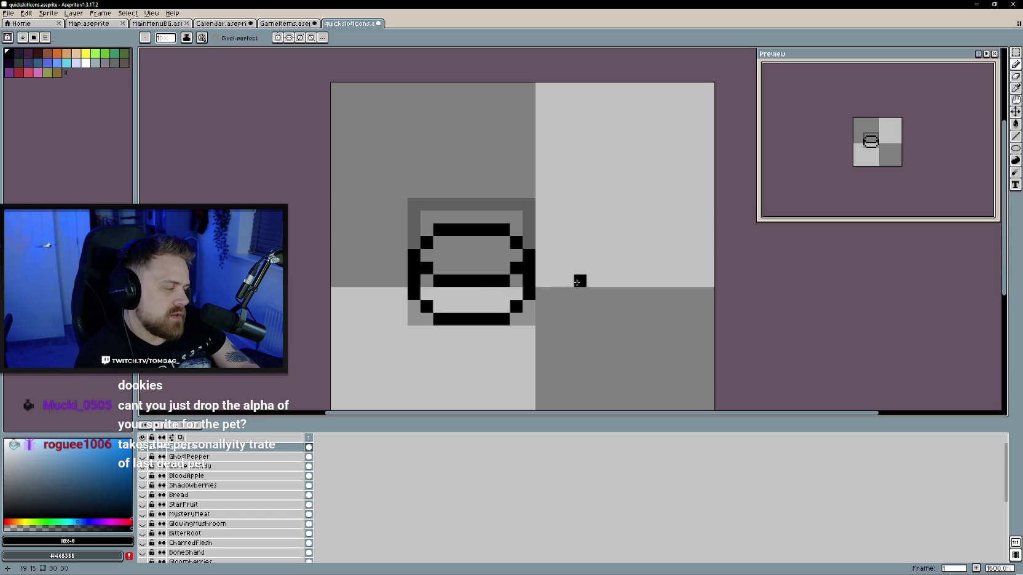
click(1015, 111)
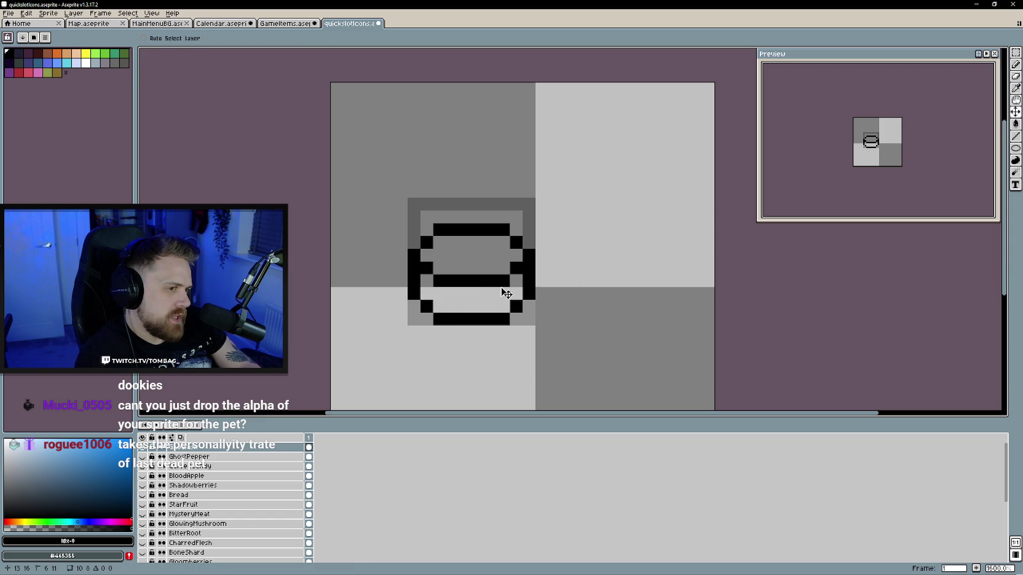
drag(508, 293, 505, 279)
key(b)
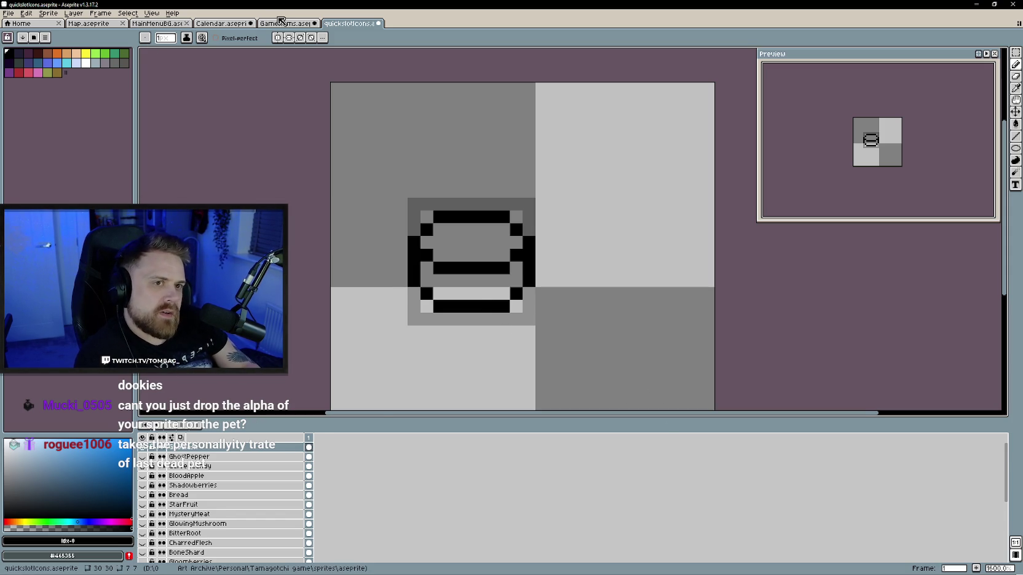
Sample the reference bowl's brown and fill the pie's lower half with it
click(282, 22)
key(i)
click(496, 289)
click(348, 23)
click(480, 292)
key(g)
click(482, 289)
Sample the reference filling's teal and fill the pie's top surface with it
click(282, 23)
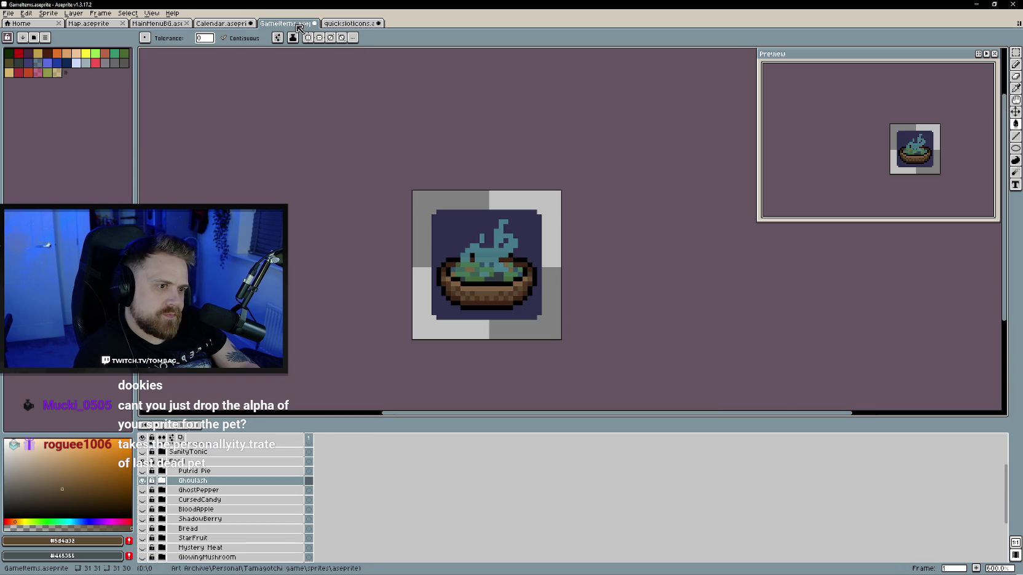
key(i)
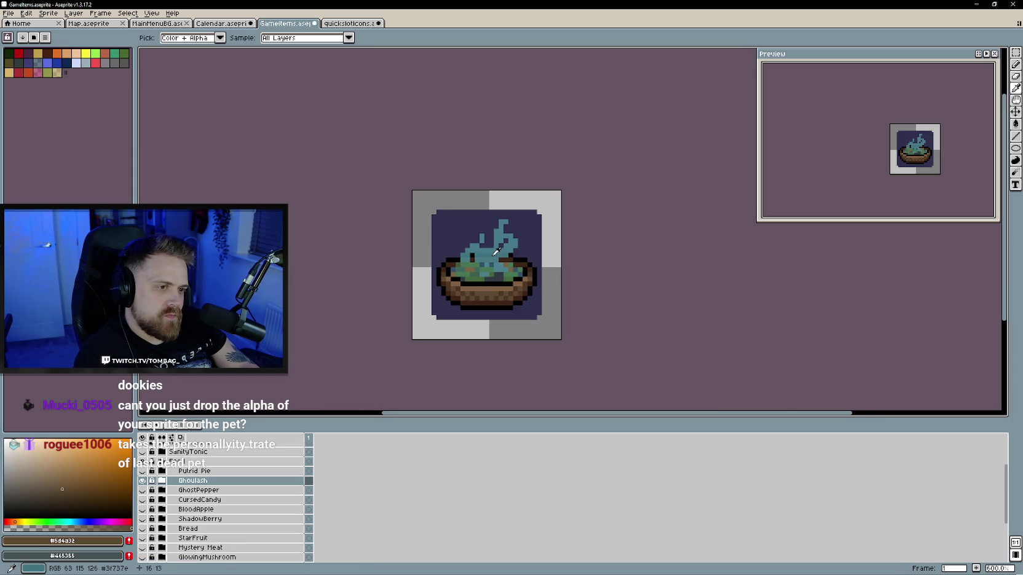
click(498, 253)
key(g)
click(348, 23)
click(479, 246)
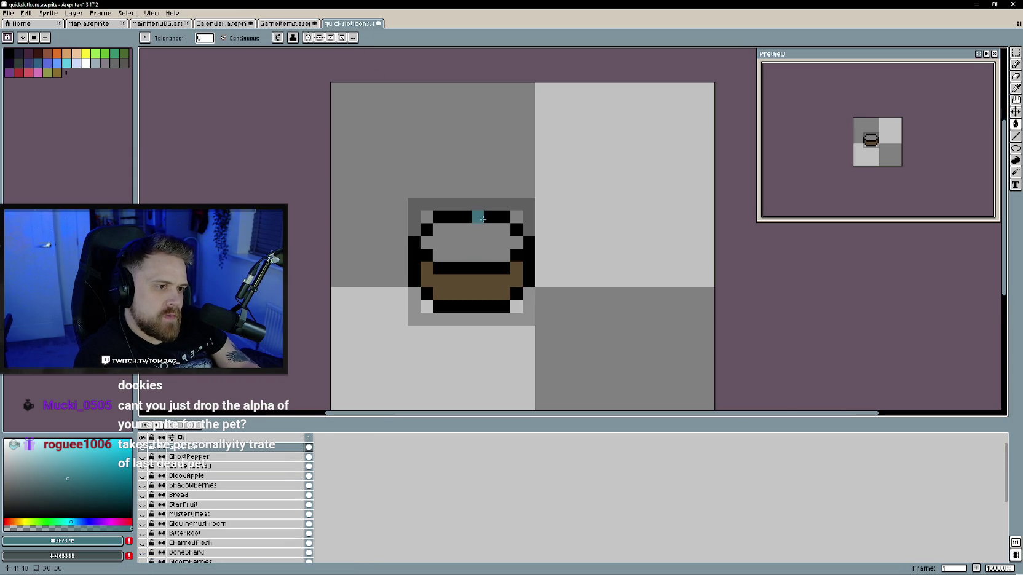
click(478, 243)
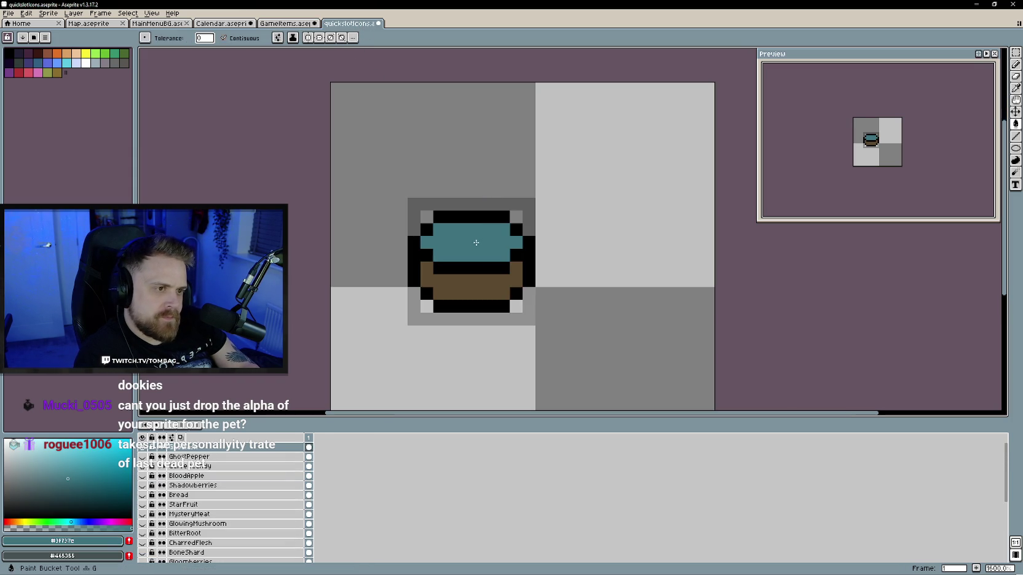
Try the reference's green on the pie top, undo that fill, and bring up GameItems
click(287, 22)
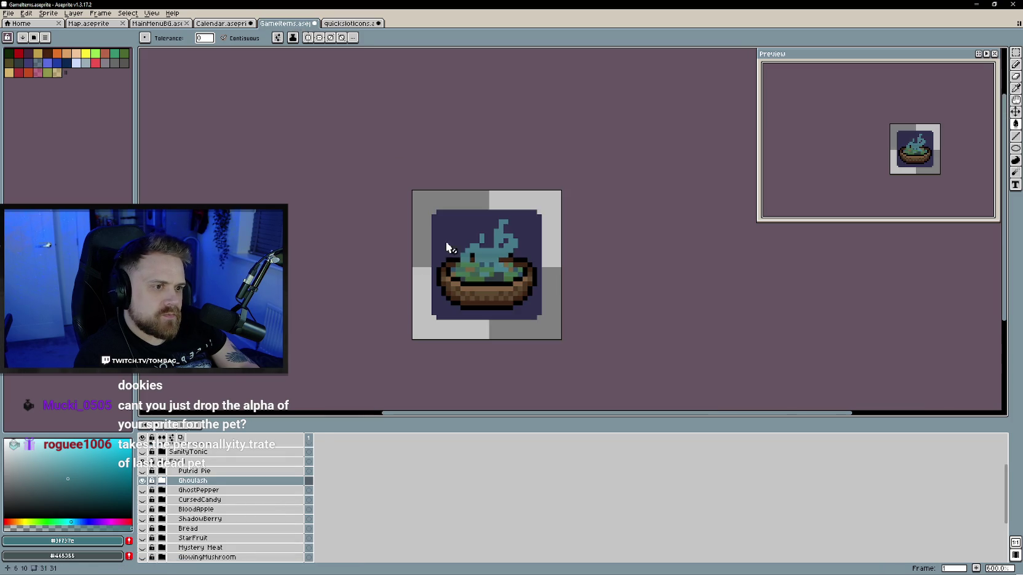
key(i)
alt+click(511, 261)
key(ctrl+Tab)
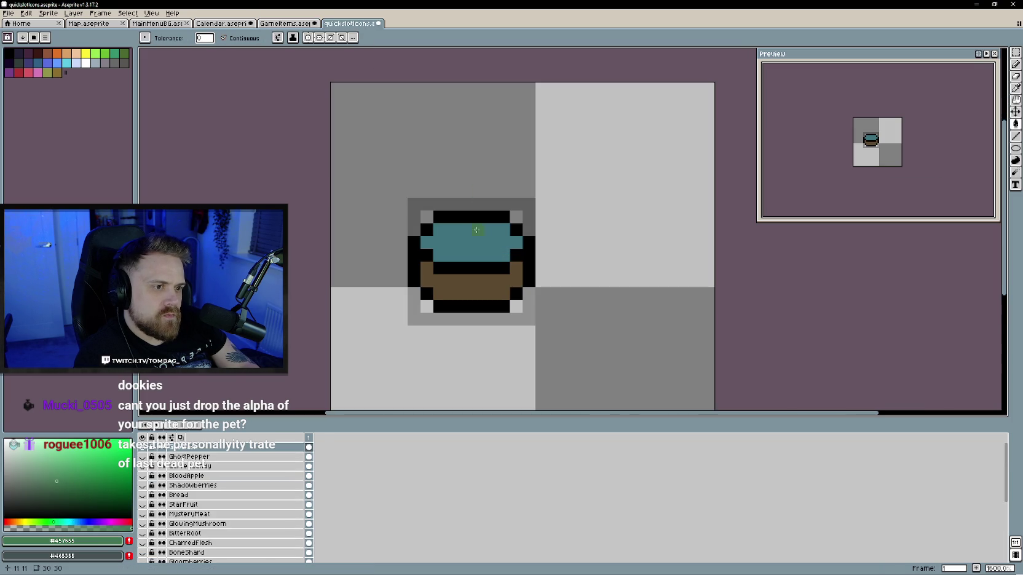
key(ctrl+z)
key(b)
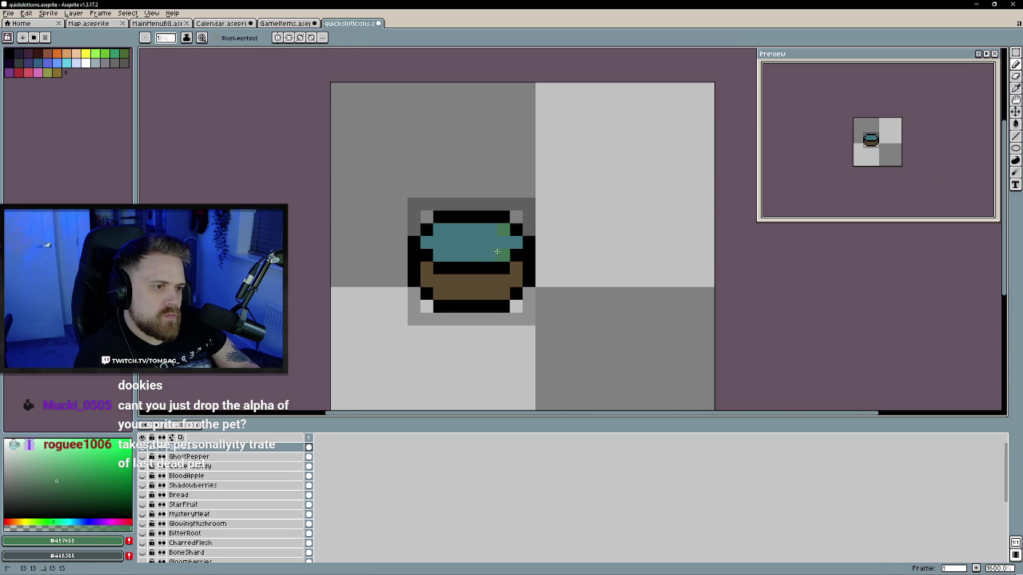
key(ctrl+shift+Tab)
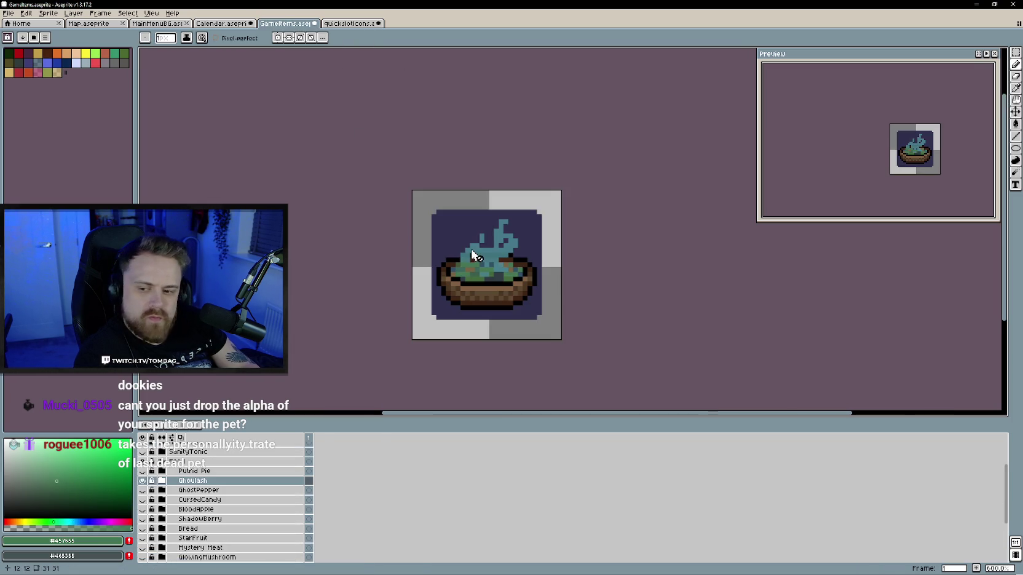
Sample the dark slate from the reference and paint dark pixels into the teal top
key(i)
click(505, 275)
key(b)
key(ctrl+Tab)
drag(477, 242, 489, 242)
click(465, 254)
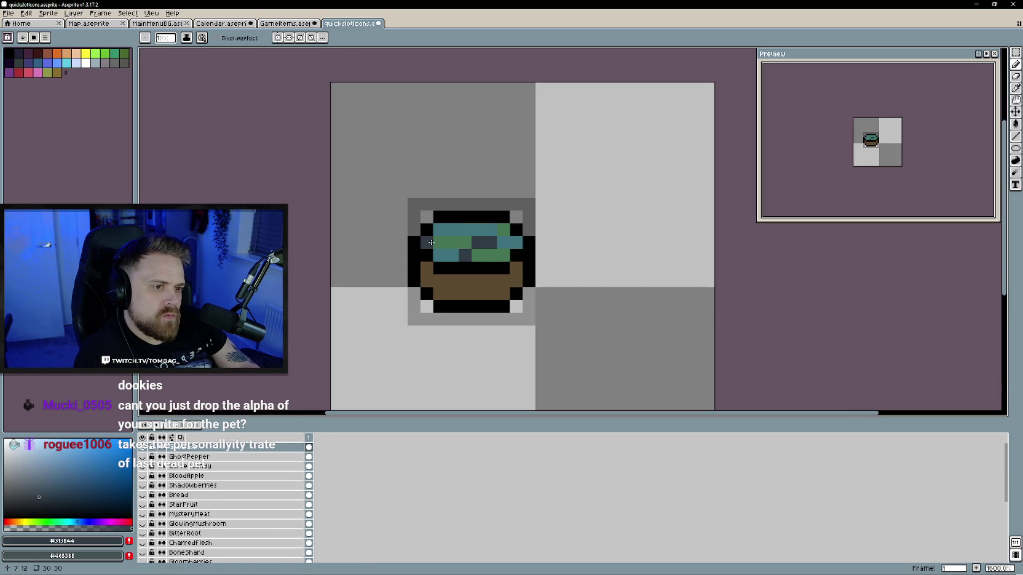
Sample brown, then green, from the reference and add a darker green pixel to the pie top
key(ctrl+shift+Tab)
key(i)
click(468, 289)
key(b)
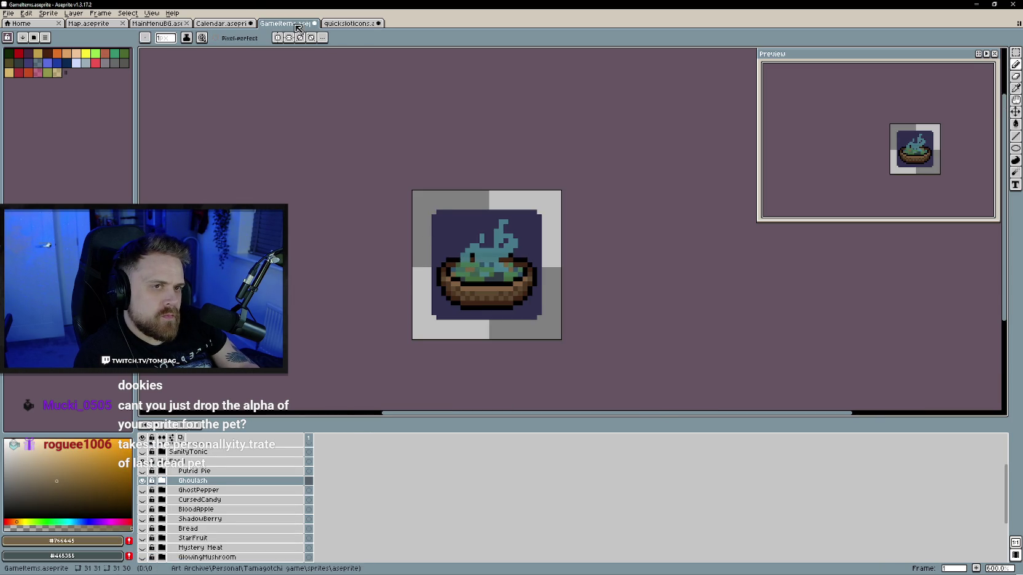
key(ctrl+Tab)
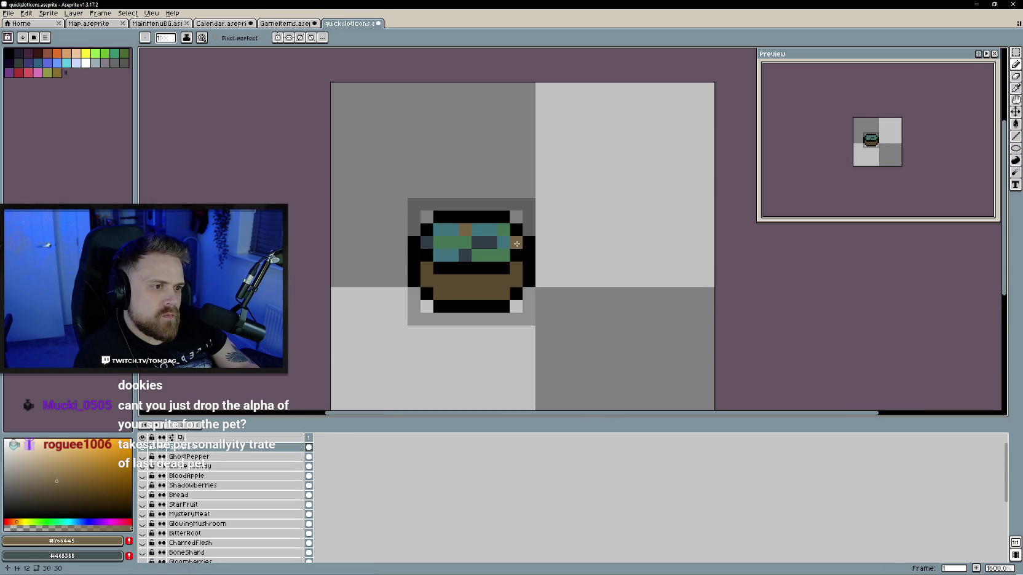
key(ctrl+shift+Tab)
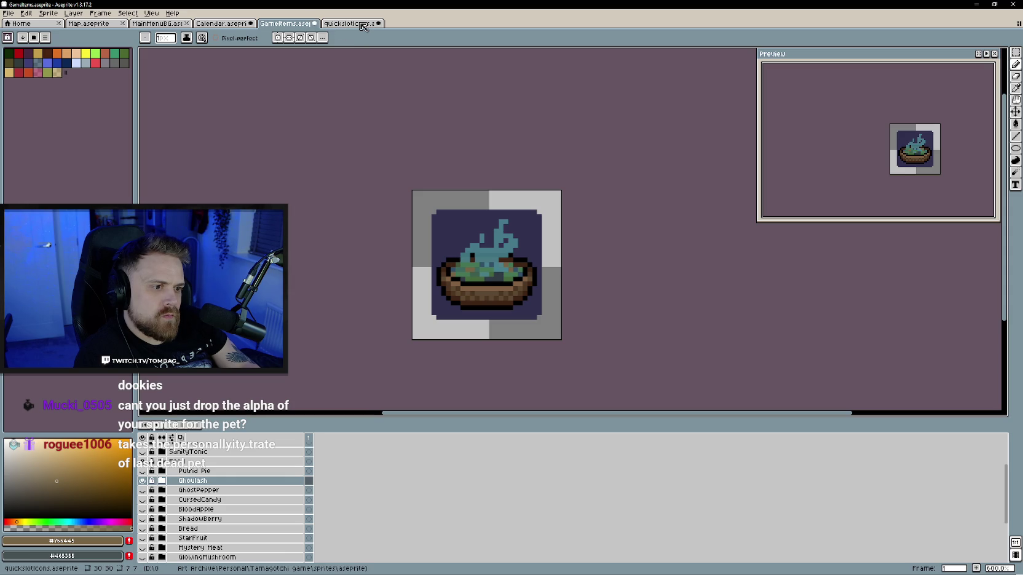
key(i)
click(507, 273)
key(b)
key(ctrl+Tab)
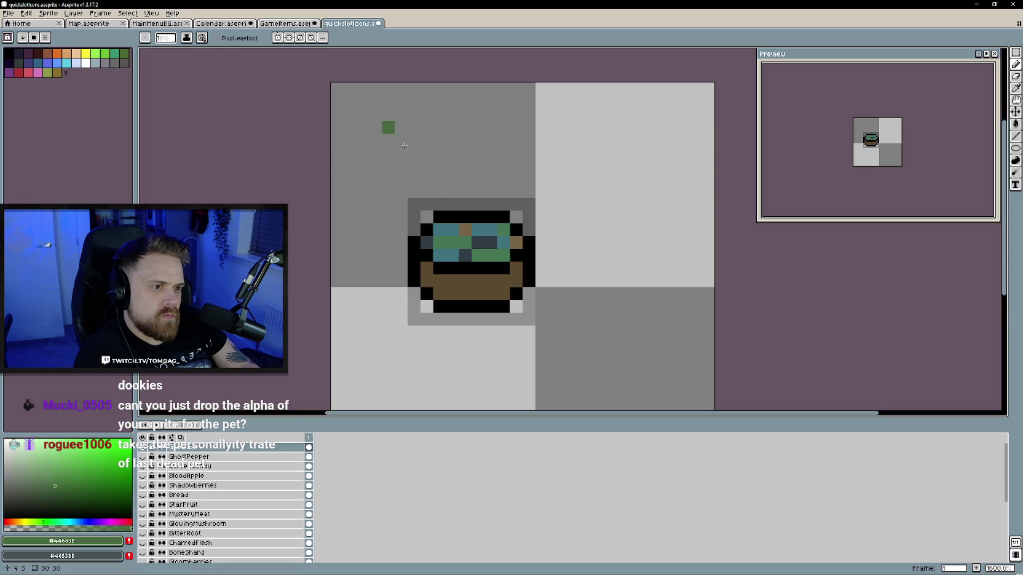
click(489, 255)
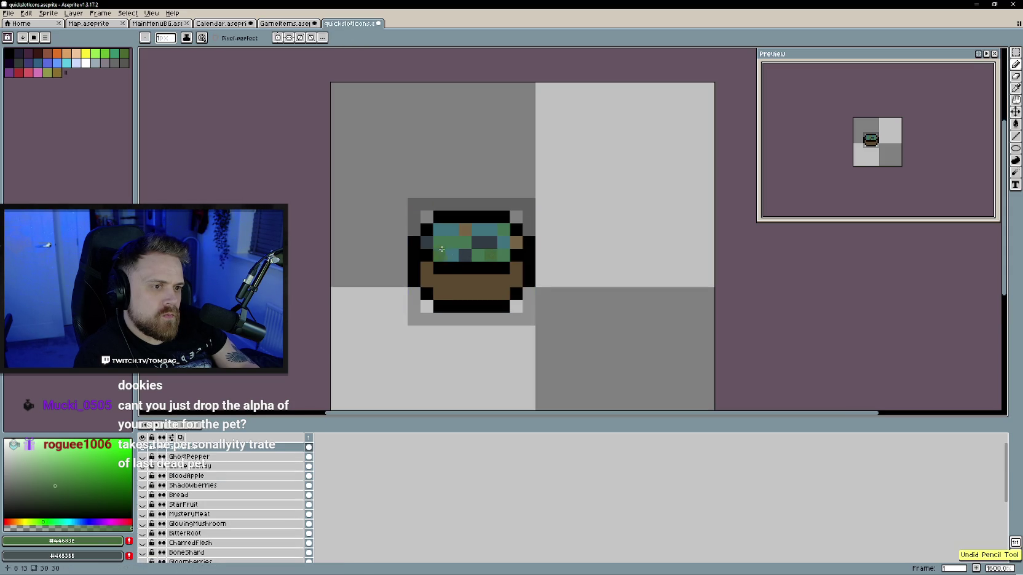
Sample the reference's dark brown and paint it along the bowl's right and top outline
click(284, 24)
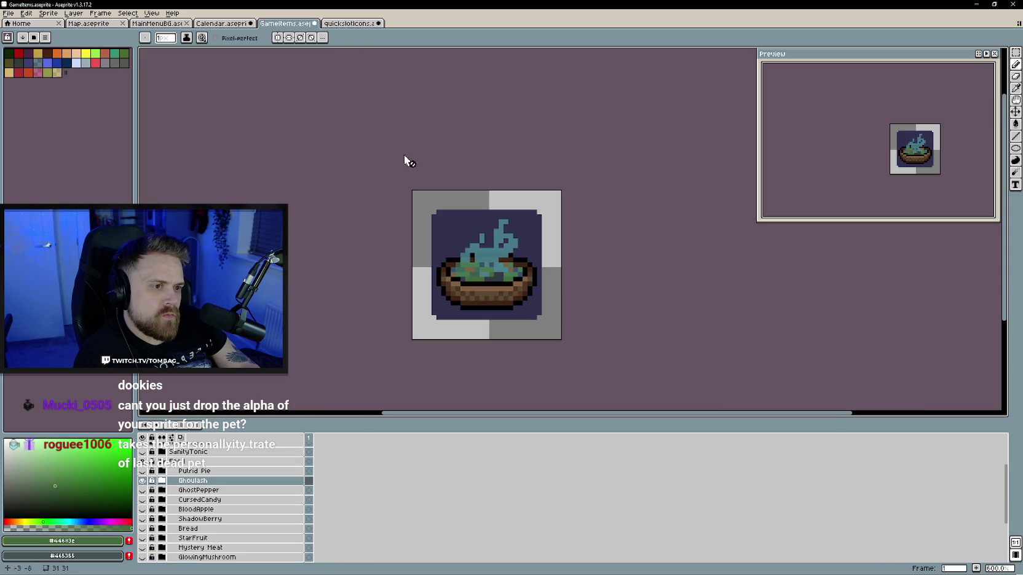
alt+click(492, 264)
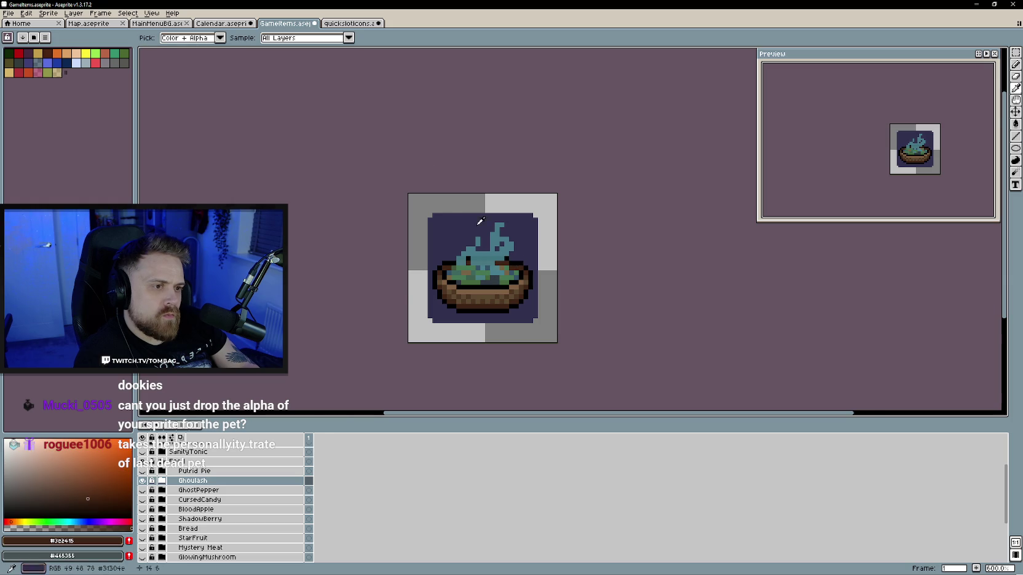
key(ctrl+Tab)
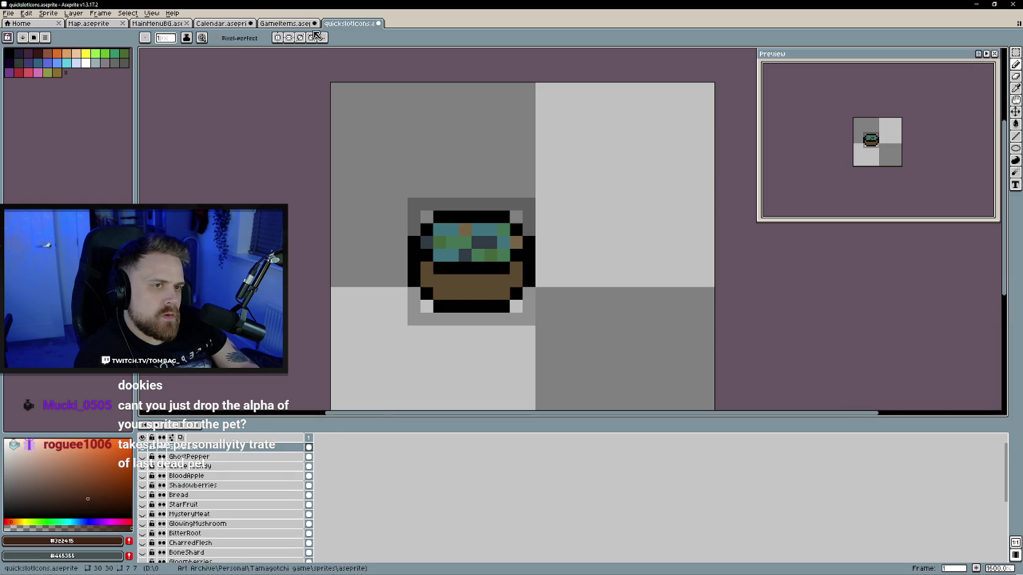
click(284, 24)
click(356, 26)
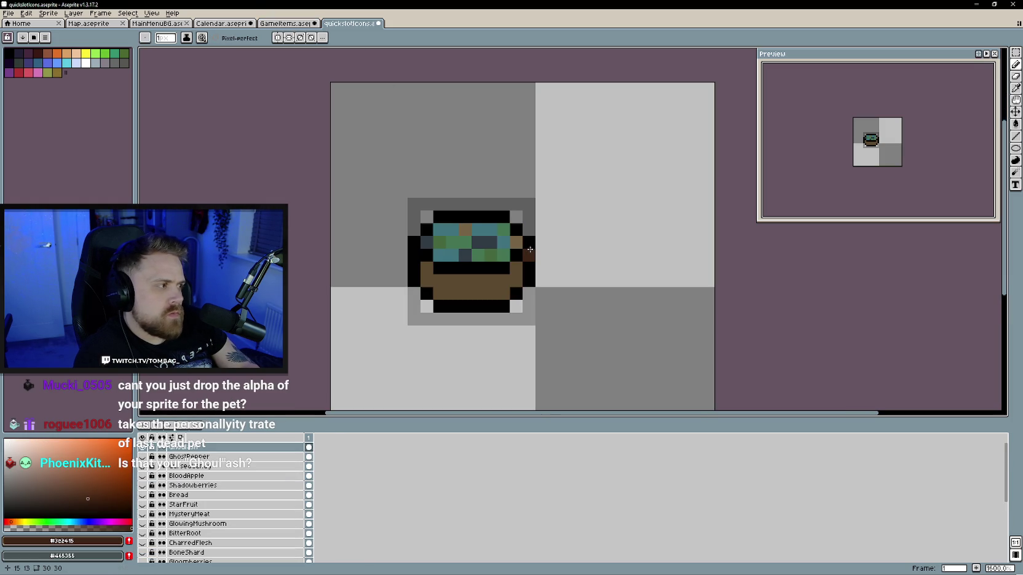
mouse_move(531, 246)
mouse_down()
mouse_move(529, 282)
mouse_move(516, 230)
mouse_move(501, 216)
mouse_move(435, 216)
mouse_move(414, 243)
mouse_move(414, 280)
mouse_move(427, 255)
mouse_move(504, 281)
mouse_move(503, 306)
mouse_move(438, 306)
mouse_move(461, 291)
mouse_up()
scroll(462, 292, down, 1)
Sample a medium brown from the reference and add dark brown pixels to the bowl's lower row
key(ctrl+shift+Tab)
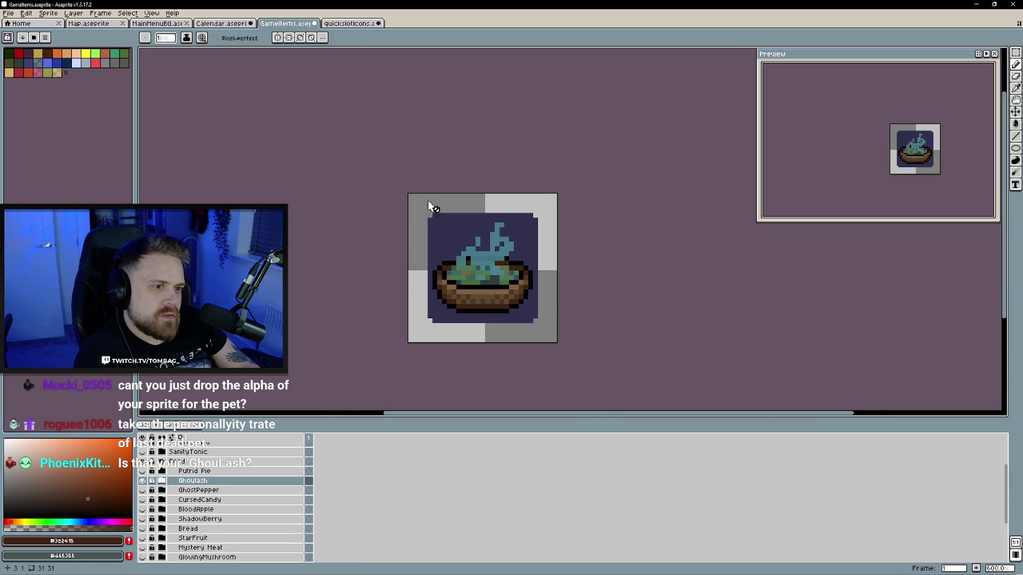
key(i)
click(482, 303)
key(b)
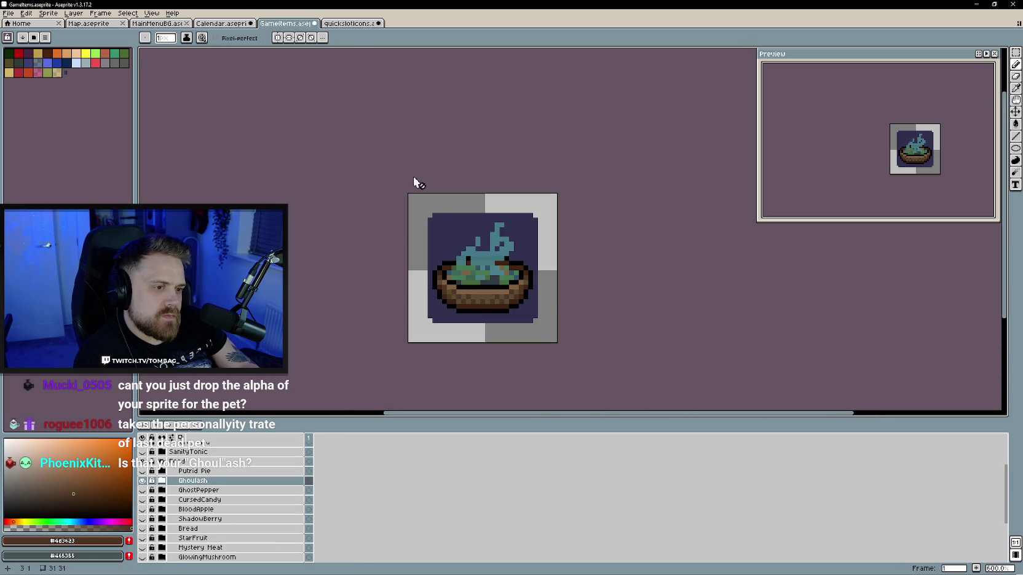
key(ctrl+Tab)
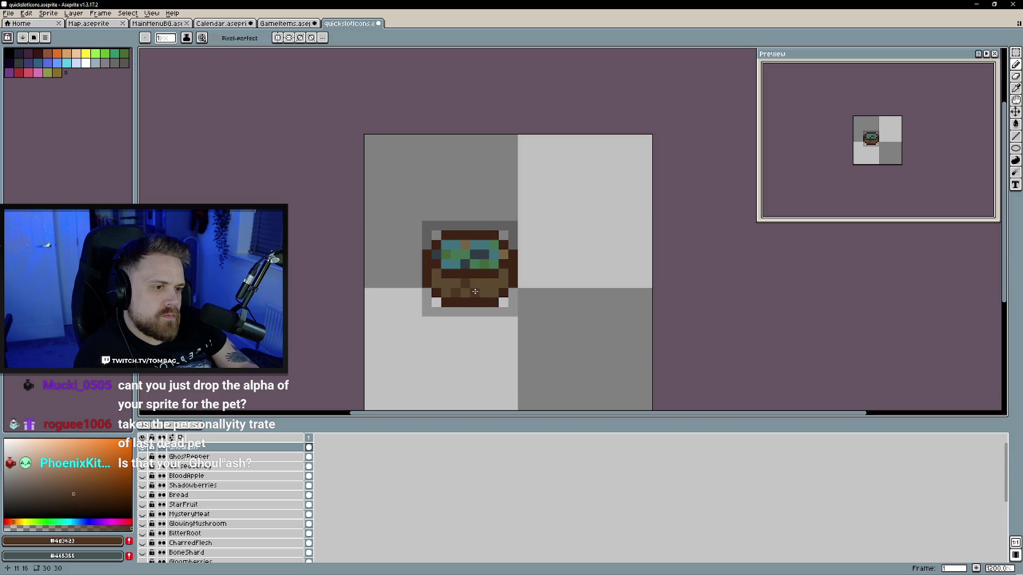
drag(436, 278, 441, 283)
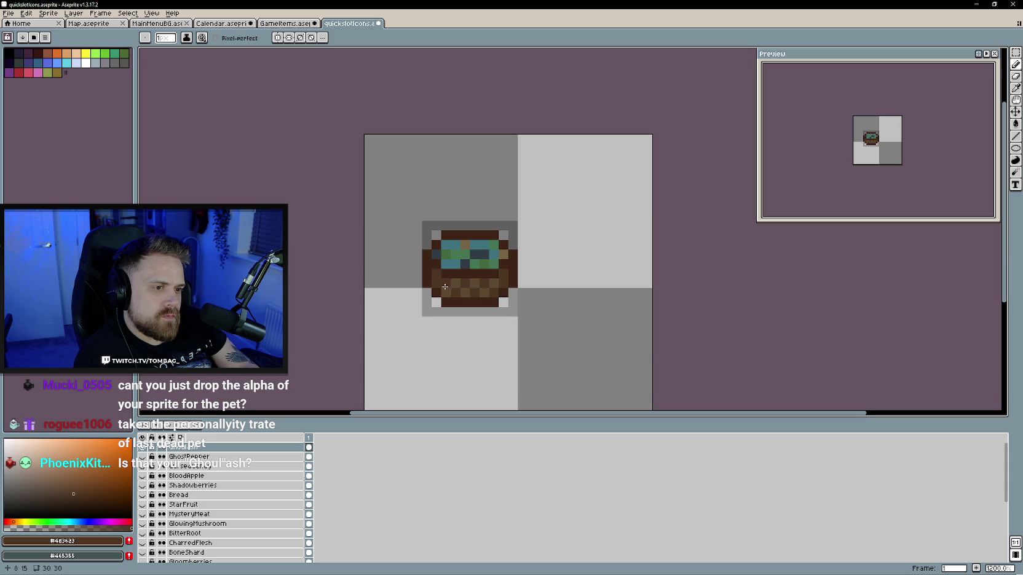
scroll(526, 307, down, 3)
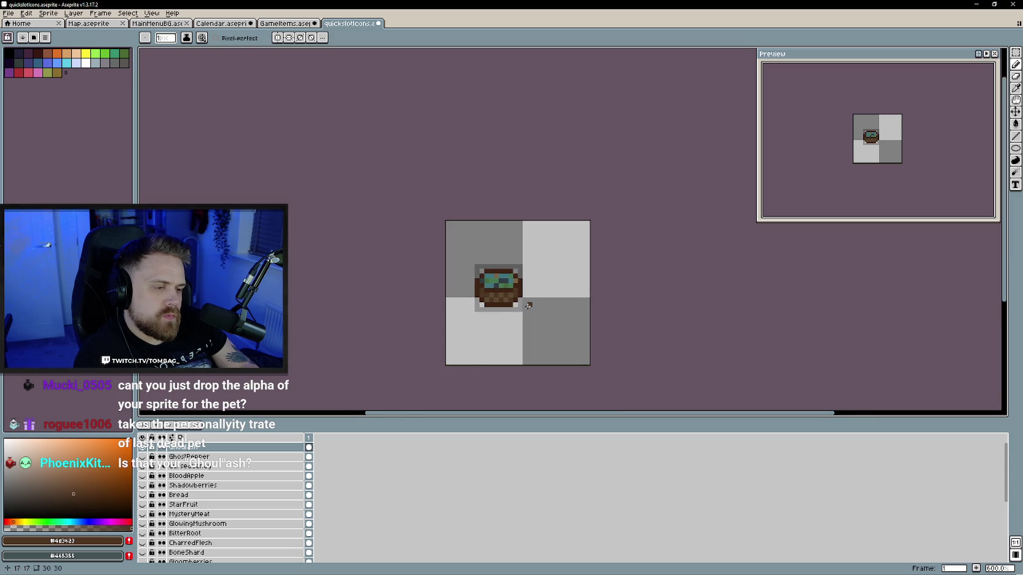
Clear stray pixels around the bowl's edges with the transparent colour and save quickslotIcons.aseprite
click(280, 23)
click(348, 23)
click(280, 23)
key(i)
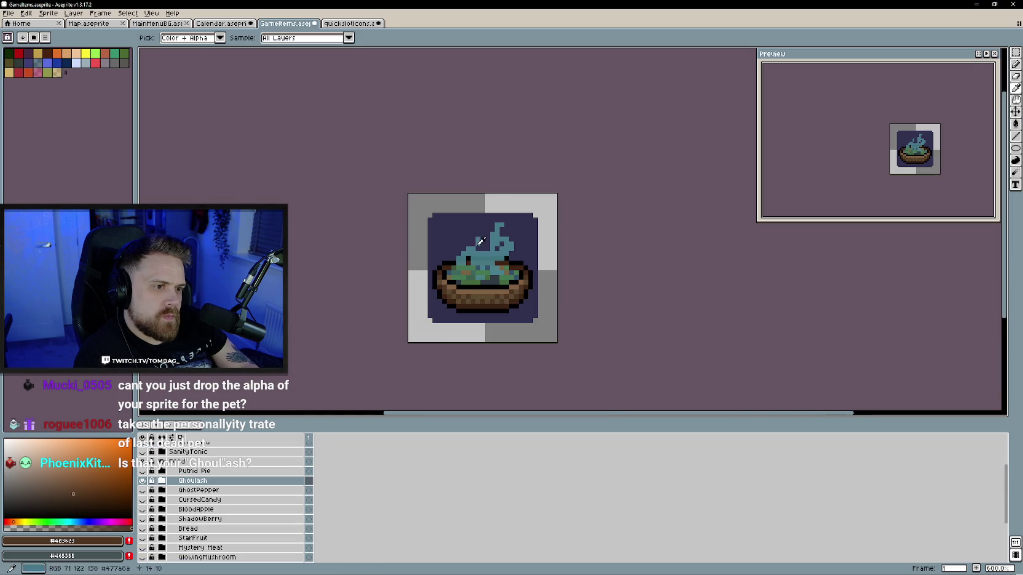
click(349, 23)
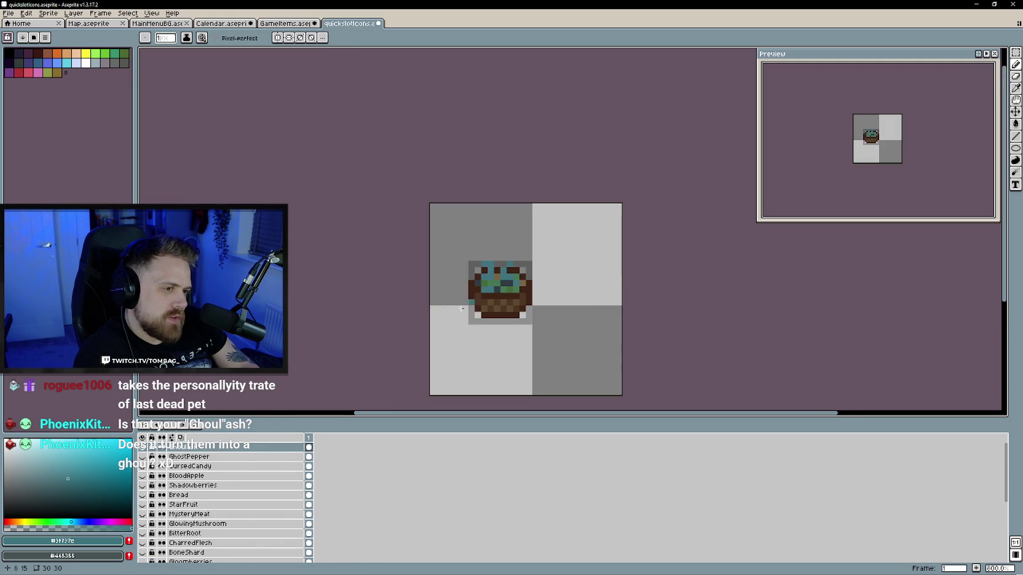
drag(578, 324, 557, 326)
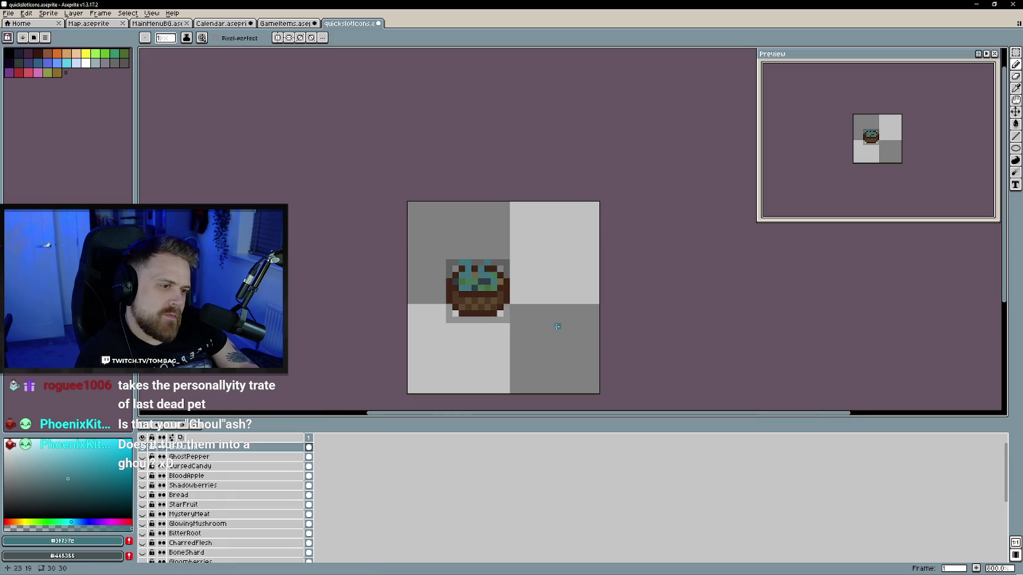
alt+click(487, 292)
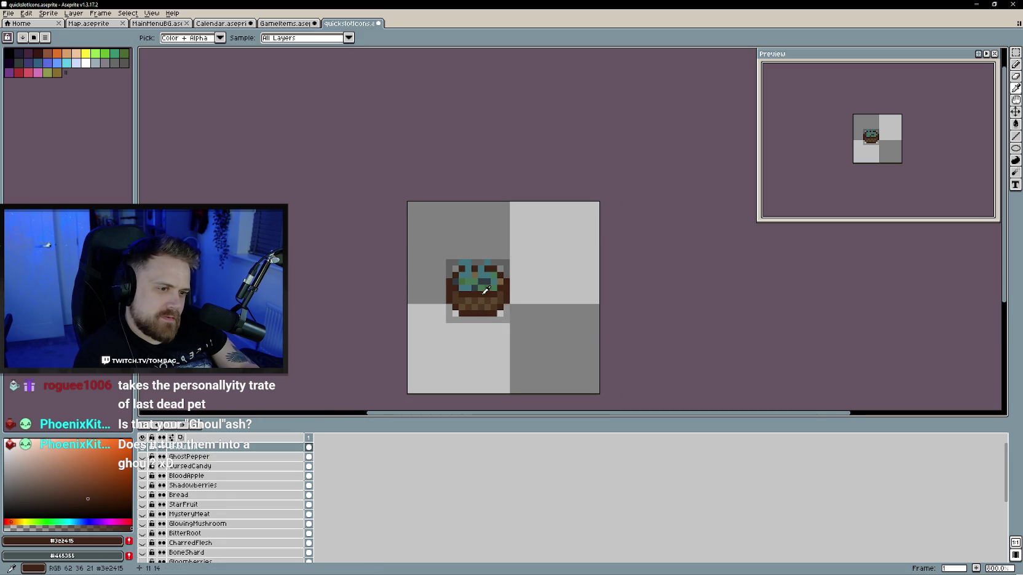
alt+click(513, 339)
scroll(516, 341, up, 2)
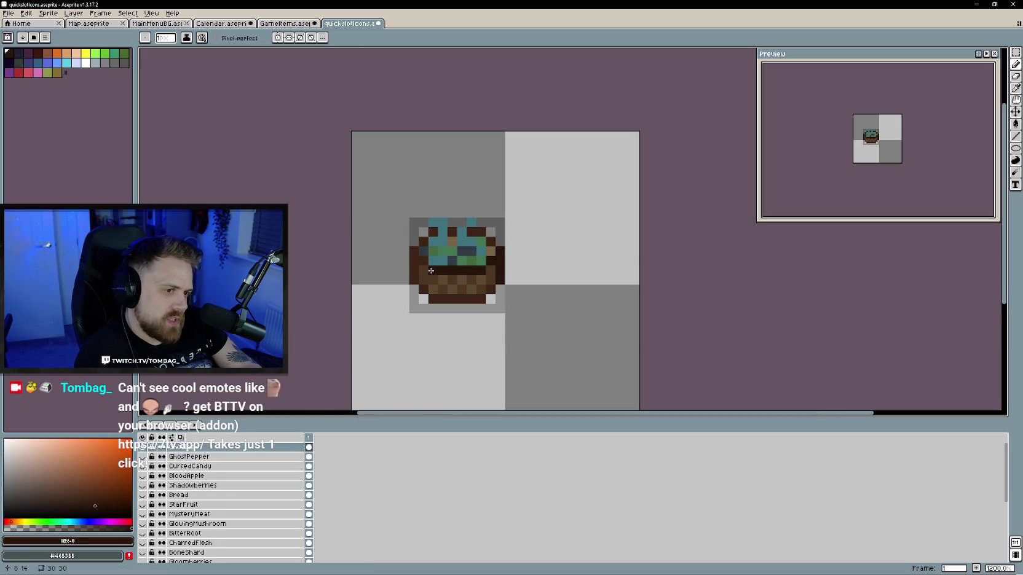
mouse_move(416, 252)
mouse_down()
mouse_move(413, 280)
mouse_move(433, 300)
mouse_move(476, 302)
mouse_move(490, 288)
mouse_move(505, 296)
mouse_up()
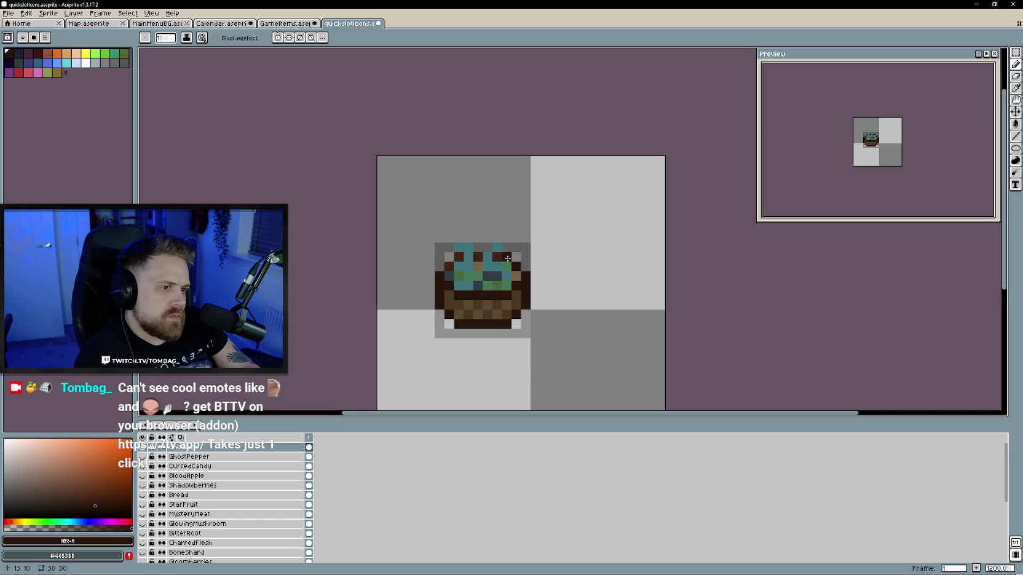
scroll(449, 266, down, 4)
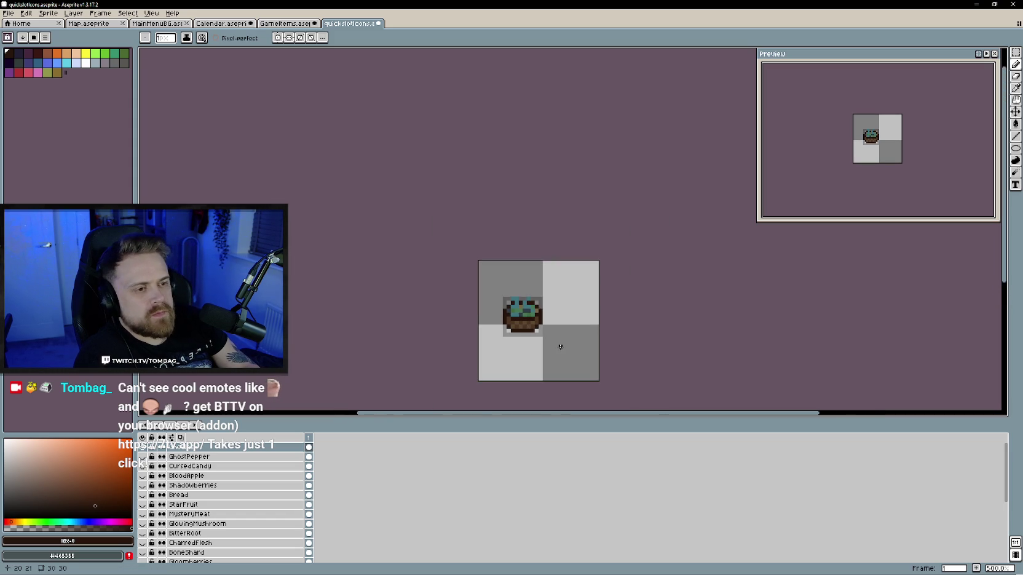
key(ctrl+s)
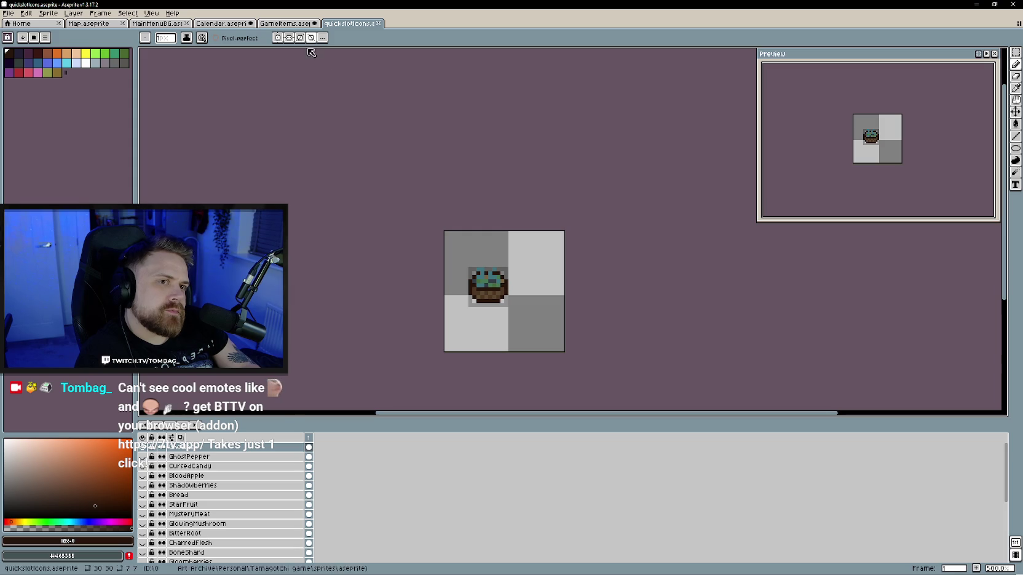
Add a new layer above Ghoulash and rename it in Layer Properties
right_click(224, 449)
mouse_move(242, 465)
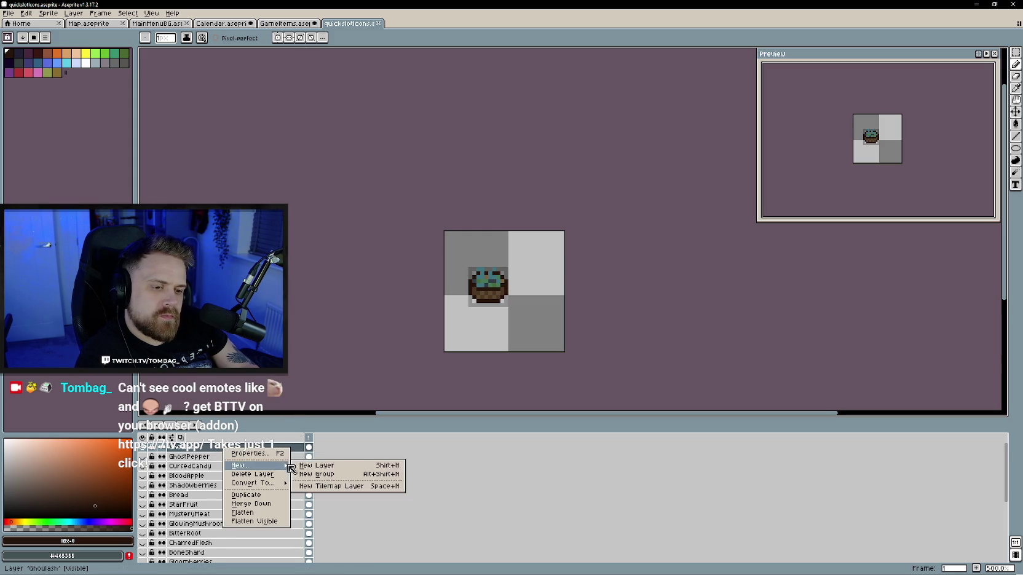
click(310, 463)
click(354, 23)
double_click(186, 449)
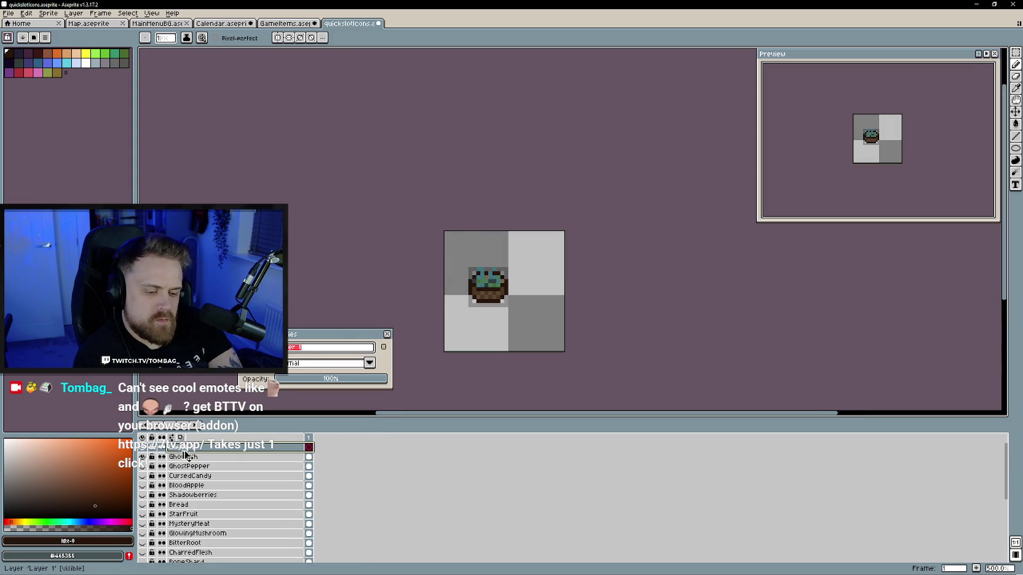
key(ctrl+p)
click(634, 356)
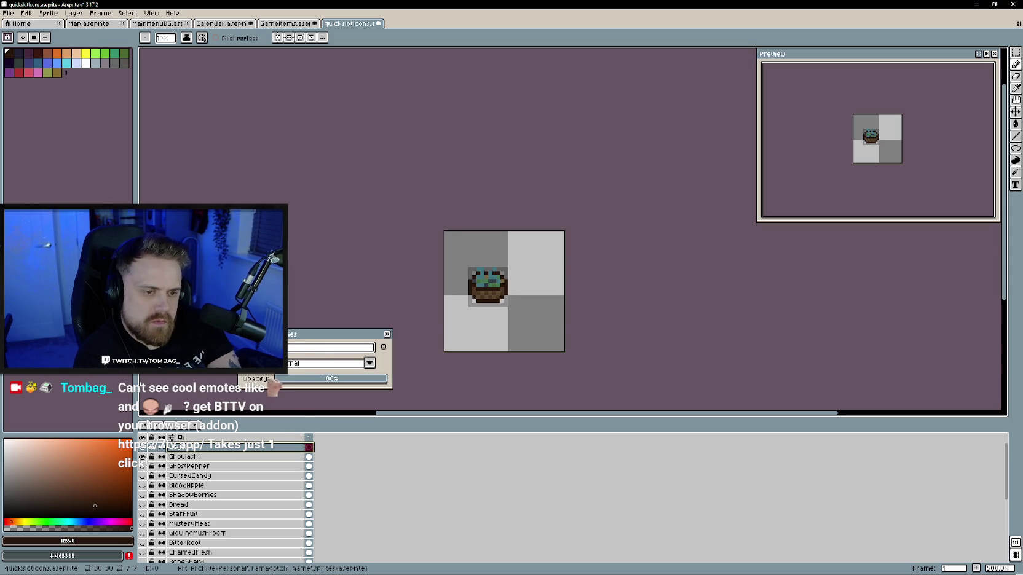
text(dP)
key(Return)
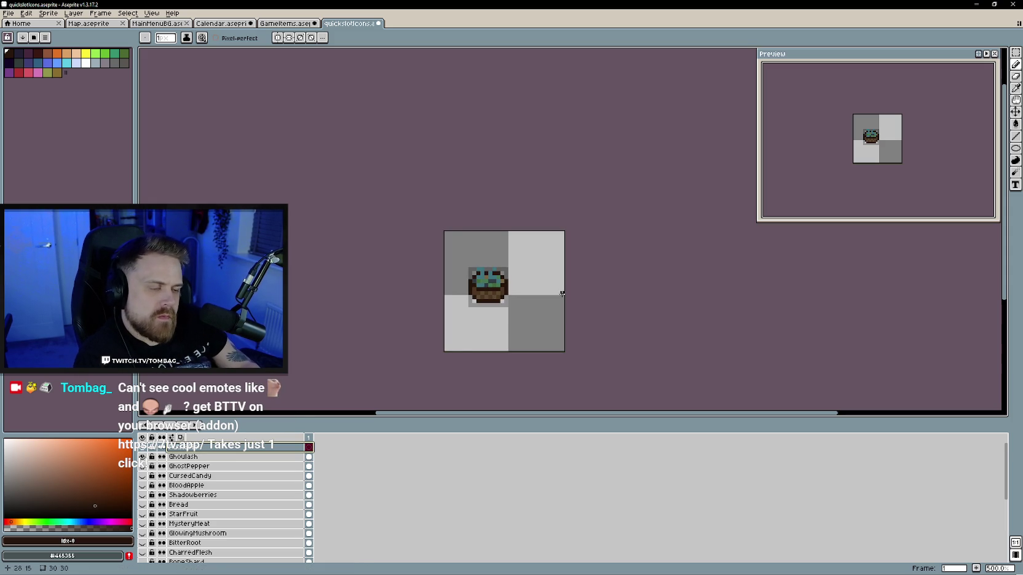
Hide the Ghoulash layer and switch over to Unity
click(146, 459)
scroll(488, 304, up, 5)
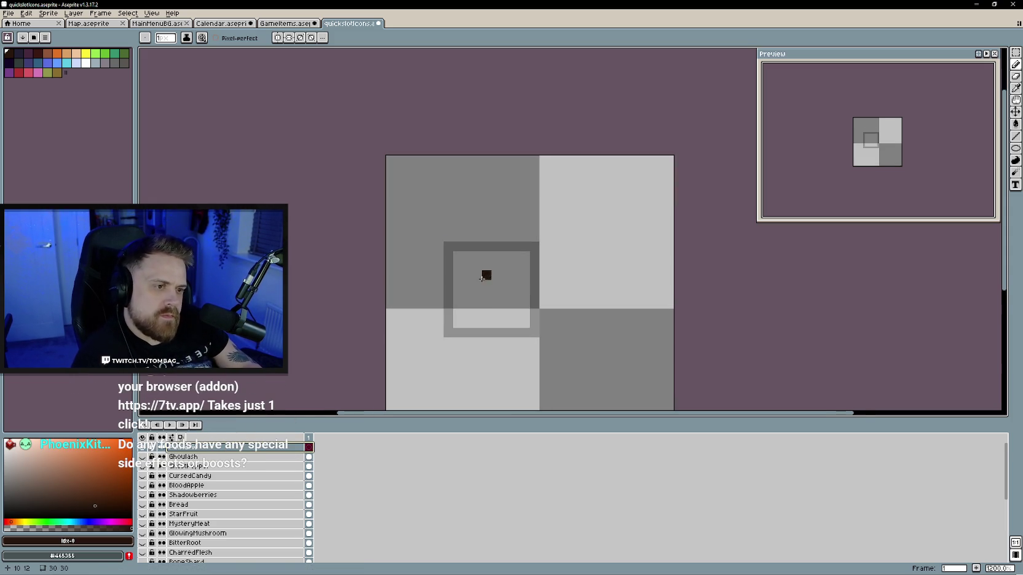
drag(489, 305, 462, 284)
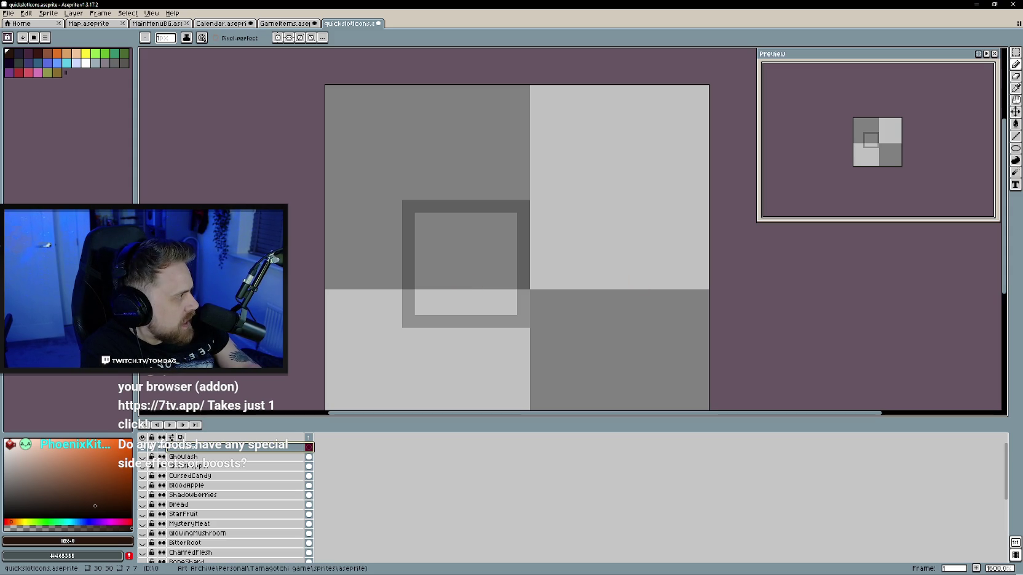
key(alt+Tab)
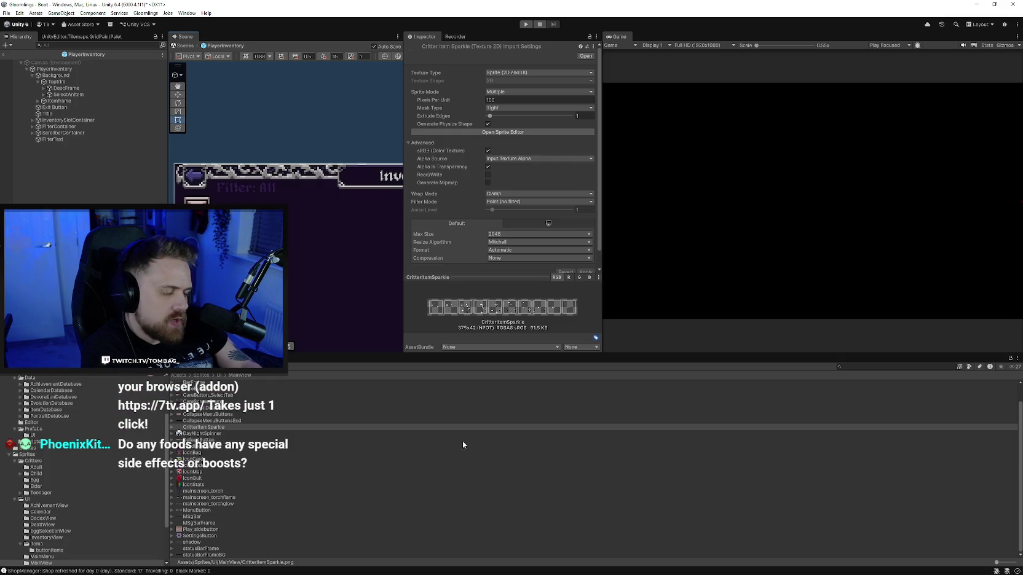
Drag the Project panel's splitter up to enlarge it, then minimize Unity
drag(654, 352, 665, 322)
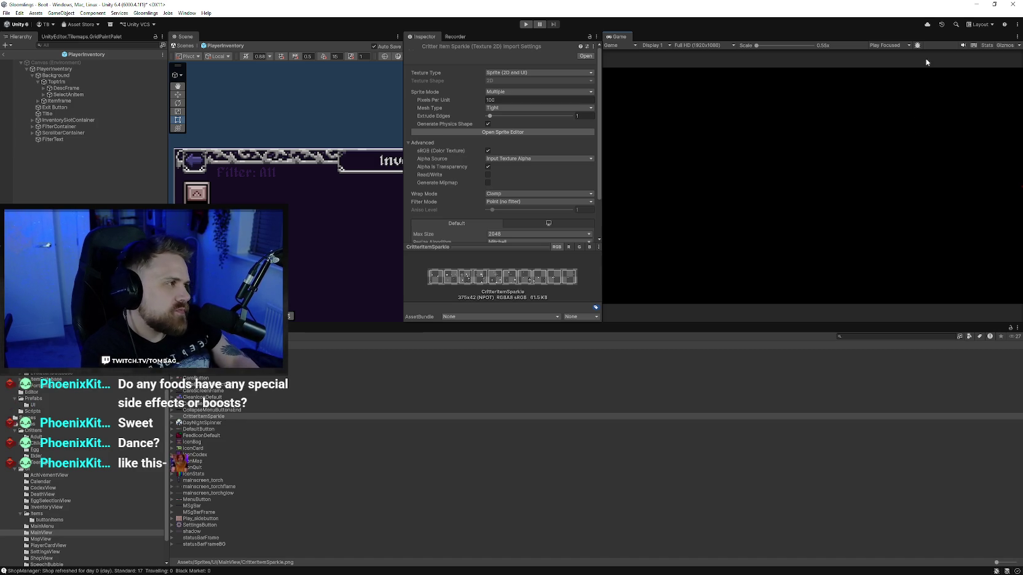
click(976, 4)
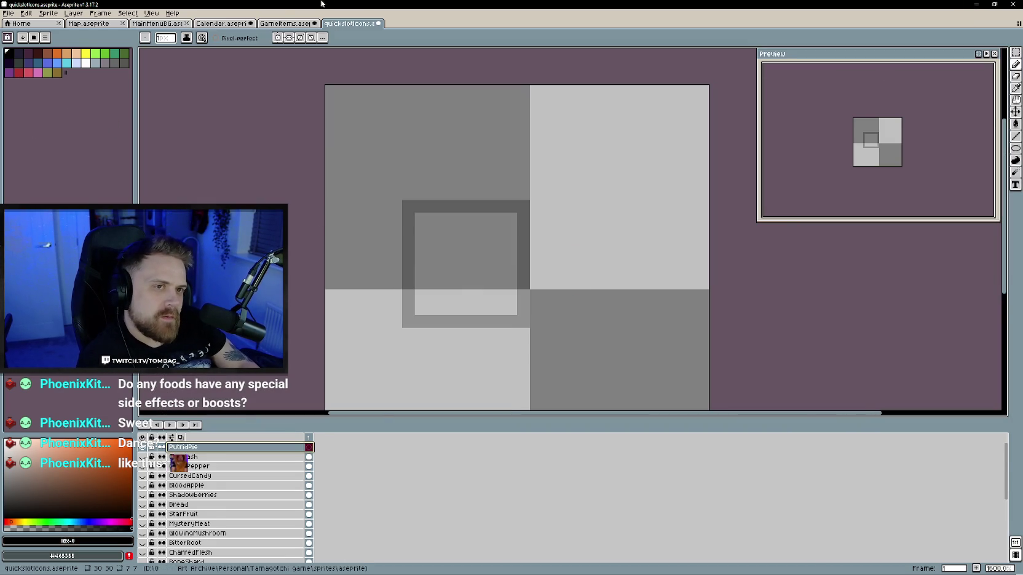
In GameItems, hide the Ghoulash reference layer and show the Putrid Pie one
click(279, 23)
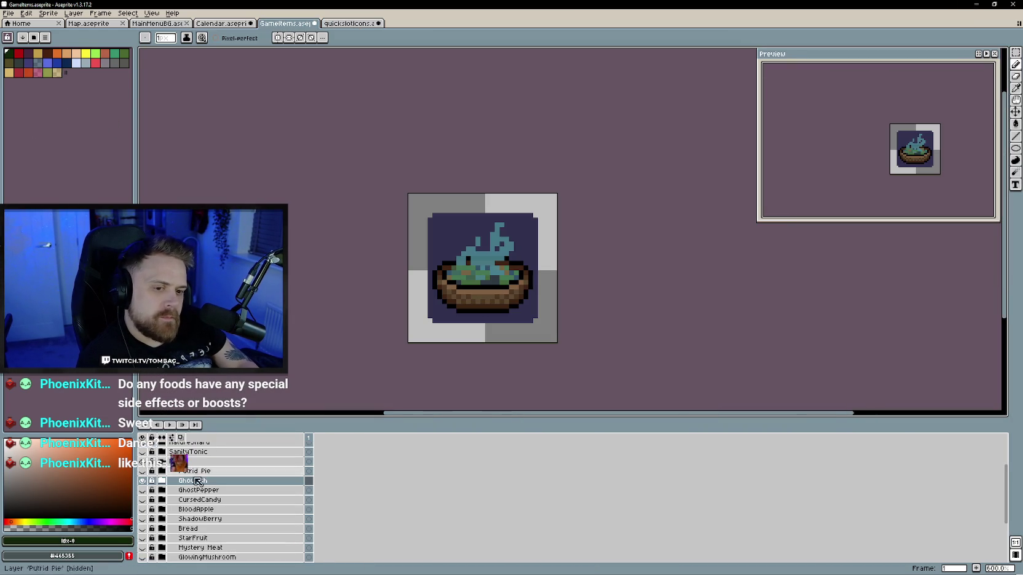
click(142, 481)
click(142, 470)
key(ctrl+Tab)
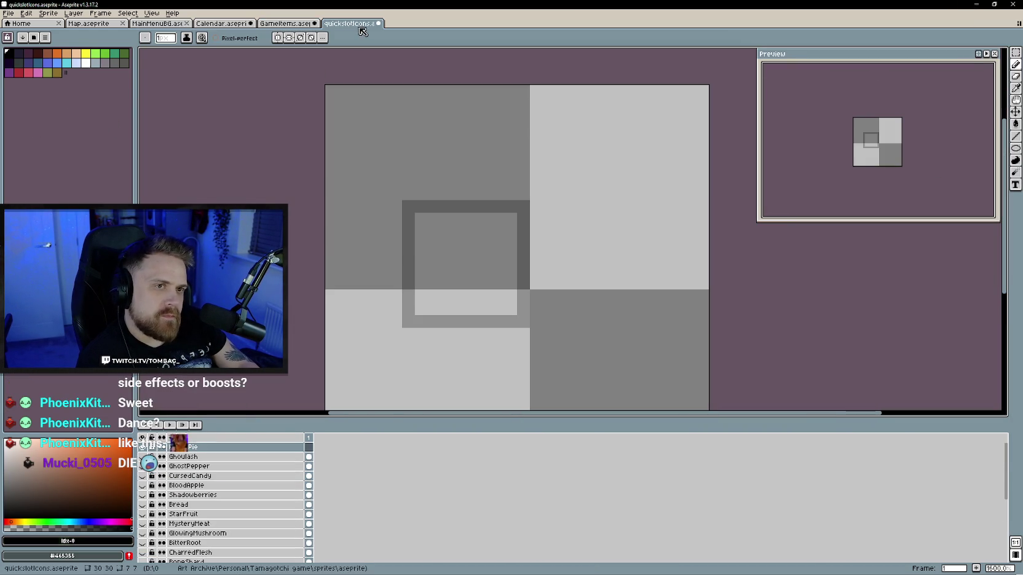
click(289, 23)
click(348, 23)
Draw the pie's black bottom edge, base corners and symmetric crimp pixels along the crust row
drag(434, 305, 513, 301)
mouse_move(409, 300)
mouse_down()
mouse_move(422, 297)
mouse_move(409, 284)
mouse_up()
click(520, 287)
click(523, 271)
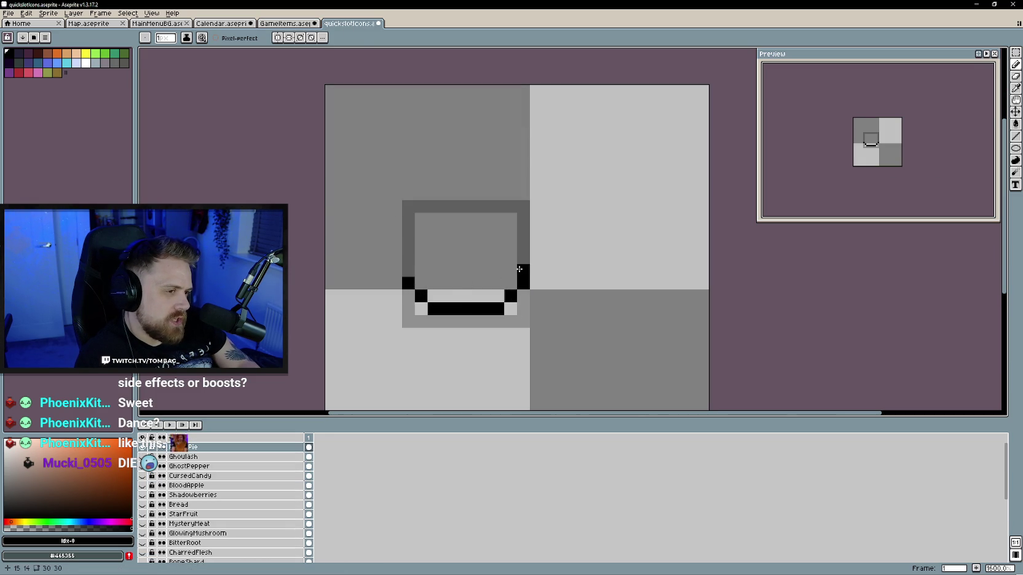
click(408, 271)
click(434, 283)
click(444, 272)
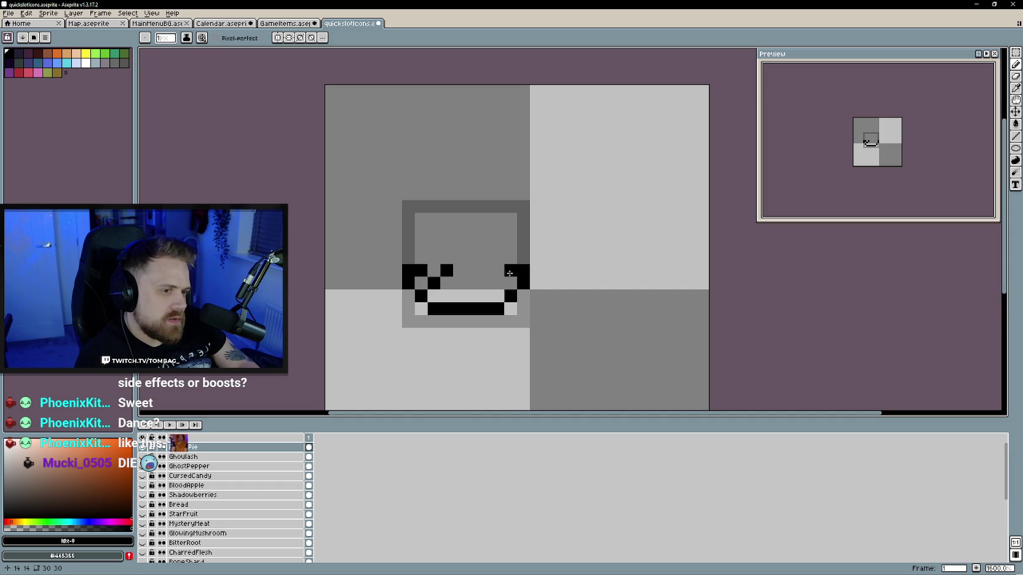
click(485, 270)
click(472, 283)
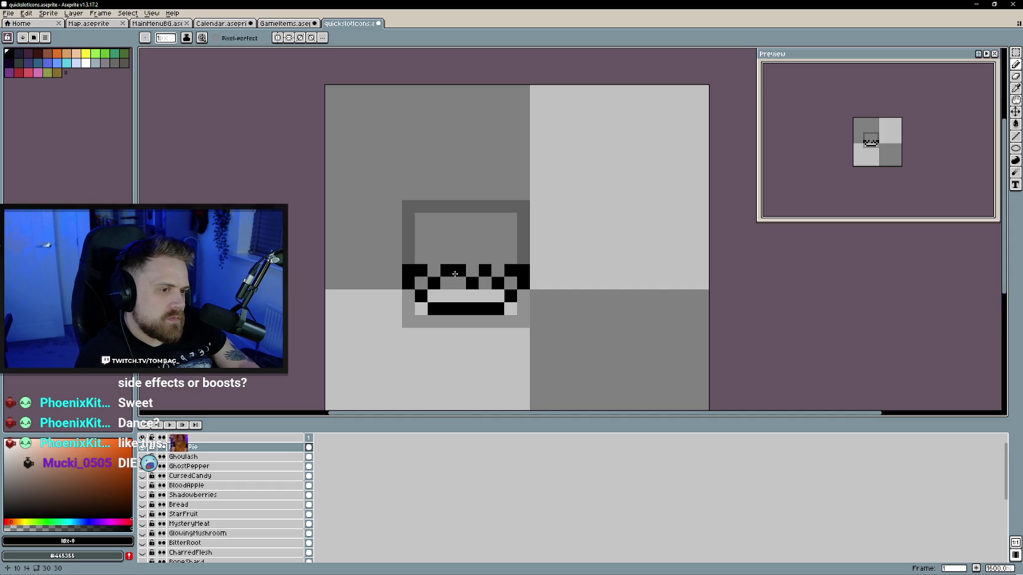
Extend the black outline up both sides and draw the pie's domed top
click(523, 258)
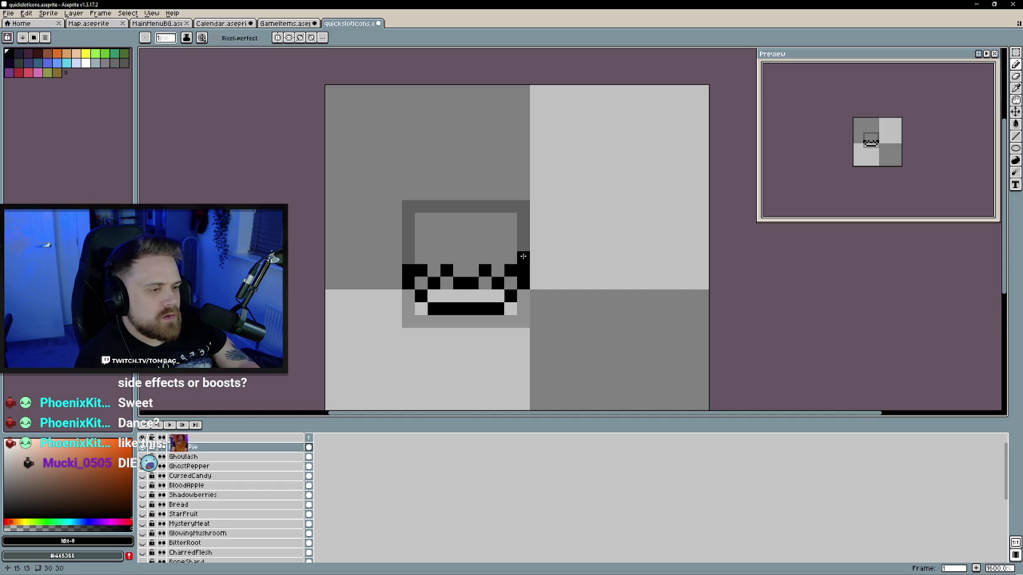
click(406, 259)
click(420, 245)
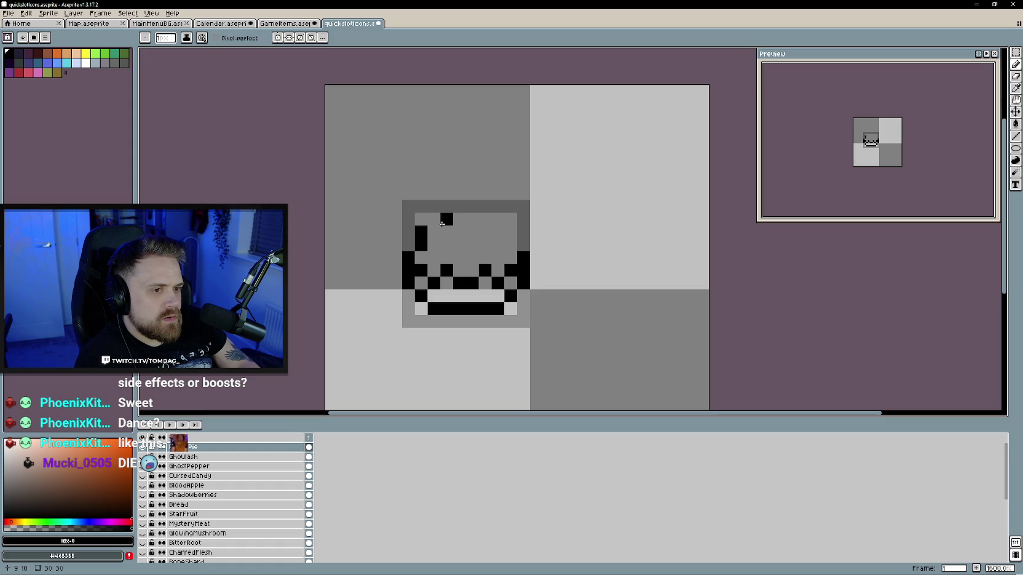
mouse_move(433, 208)
mouse_down()
mouse_move(408, 207)
mouse_move(408, 220)
mouse_up()
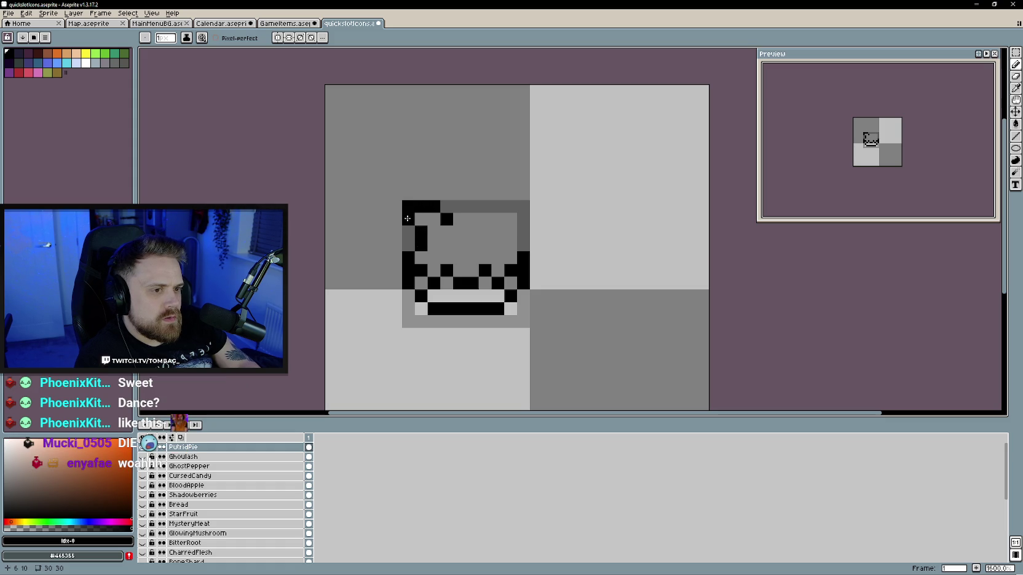
click(431, 236)
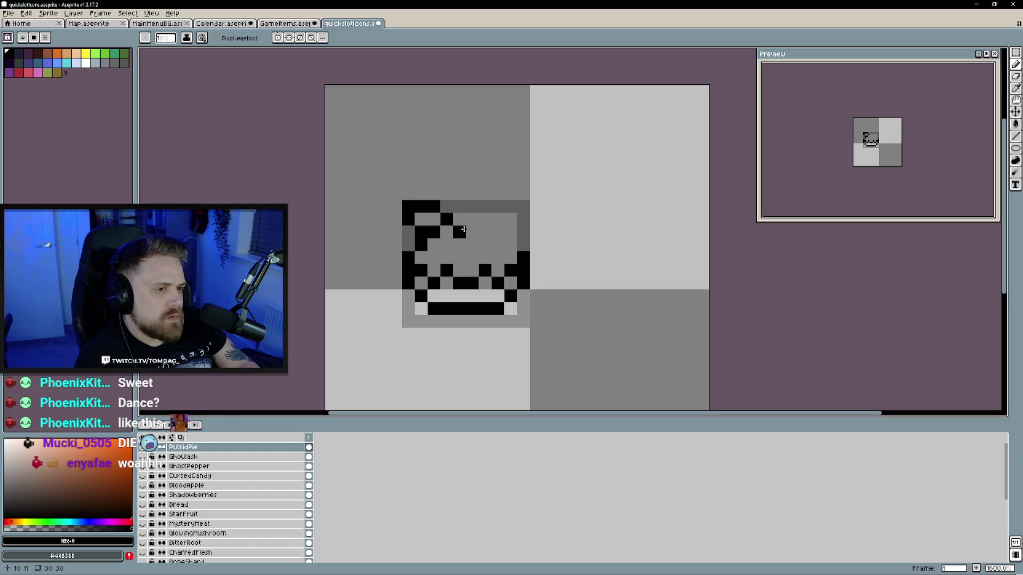
drag(510, 242, 459, 220)
click(472, 231)
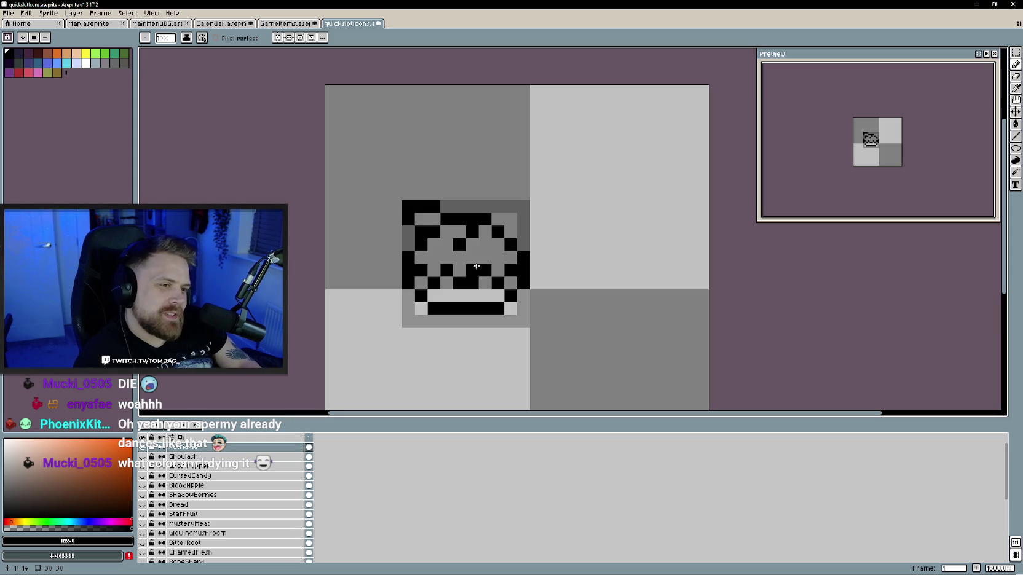
key(ctrl+shift+Tab)
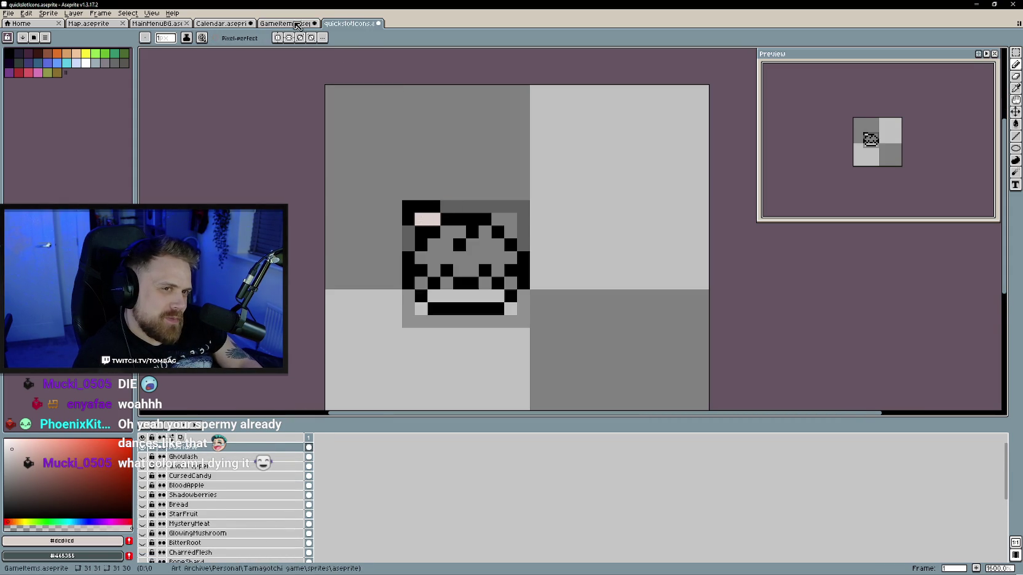
Sample the brown from the GameItems pie and fill the quickslotIcons pie body with it
key(i)
click(496, 257)
key(b)
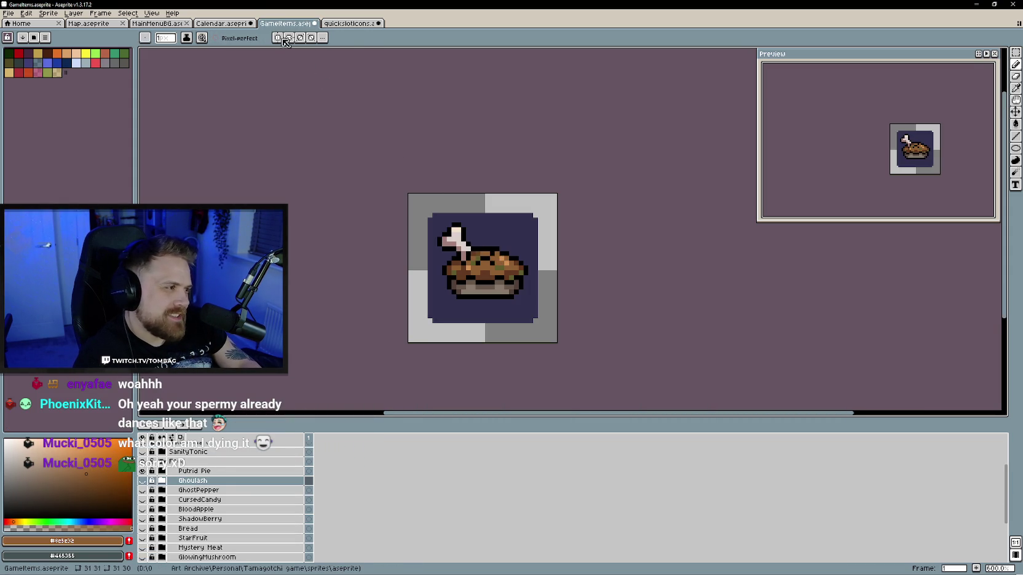
key(ctrl+Tab)
key(g)
click(481, 252)
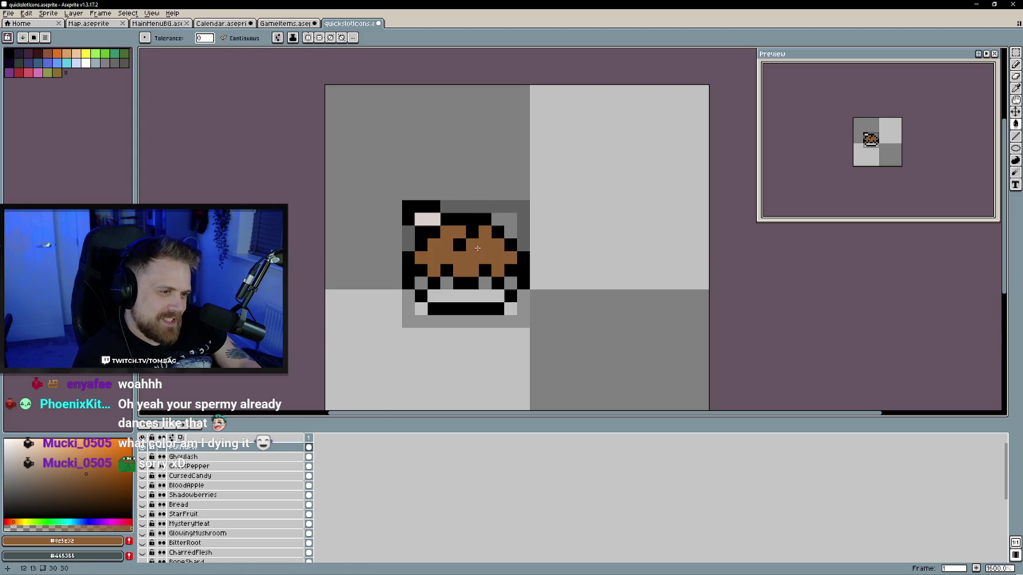
Fill the pie's bottom row with the reference pie's greyish-brown base colour
key(ctrl+shift+Tab)
alt+click(477, 286)
key(ctrl+Tab)
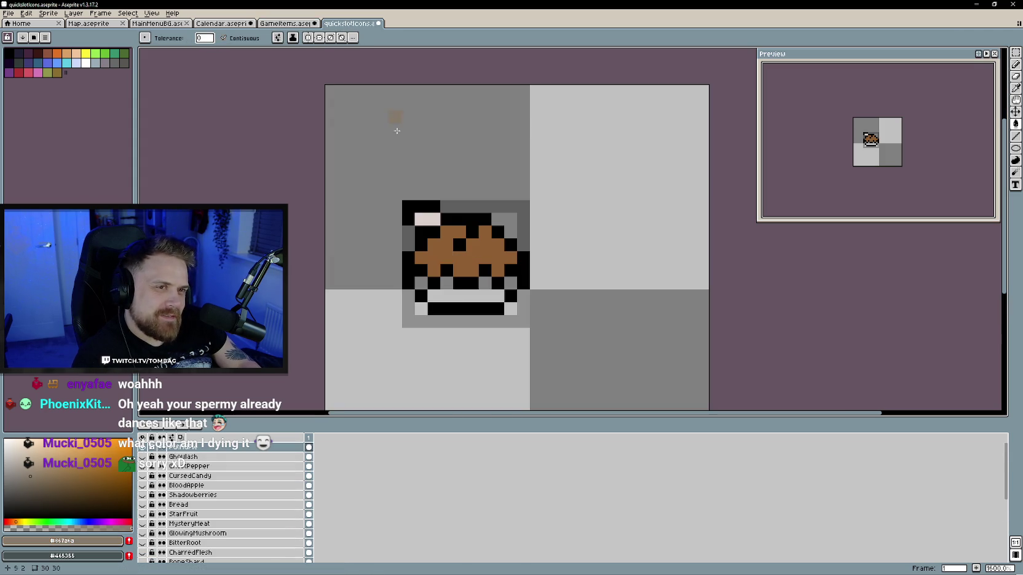
click(456, 298)
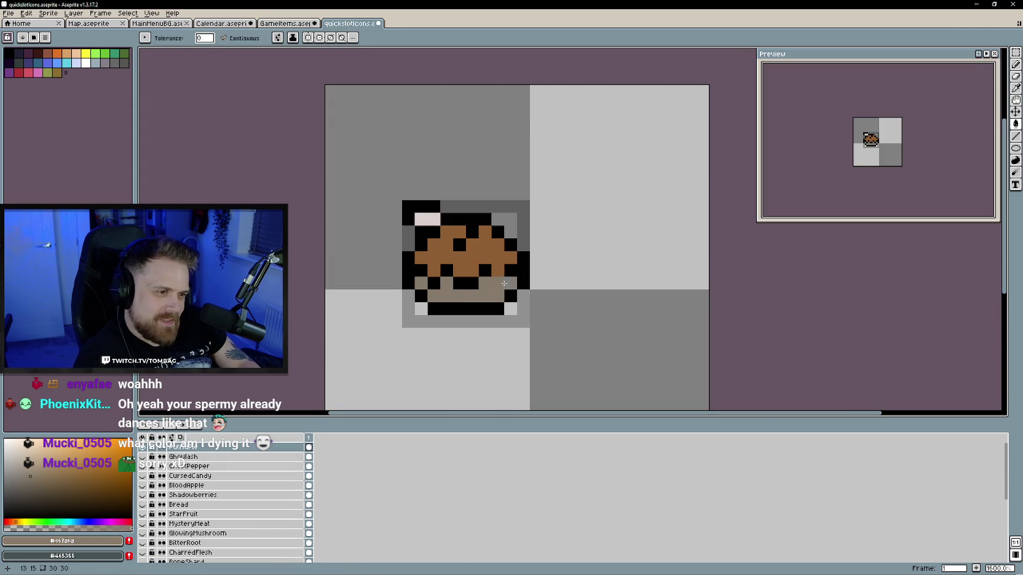
Add dark brown shading pixels, sampled from the reference, to the right side and base
key(b)
click(302, 24)
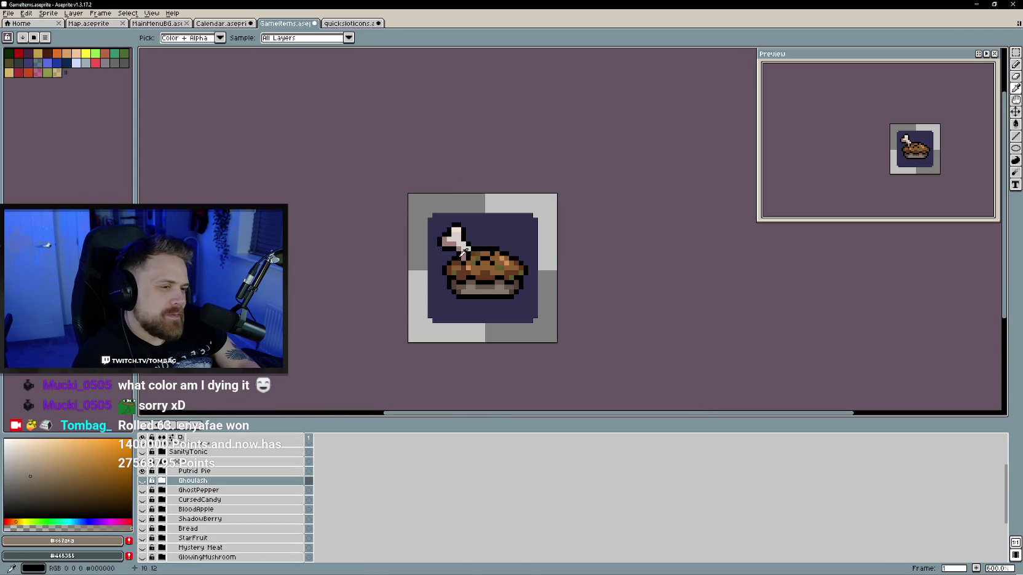
alt+click(518, 285)
click(348, 23)
click(509, 282)
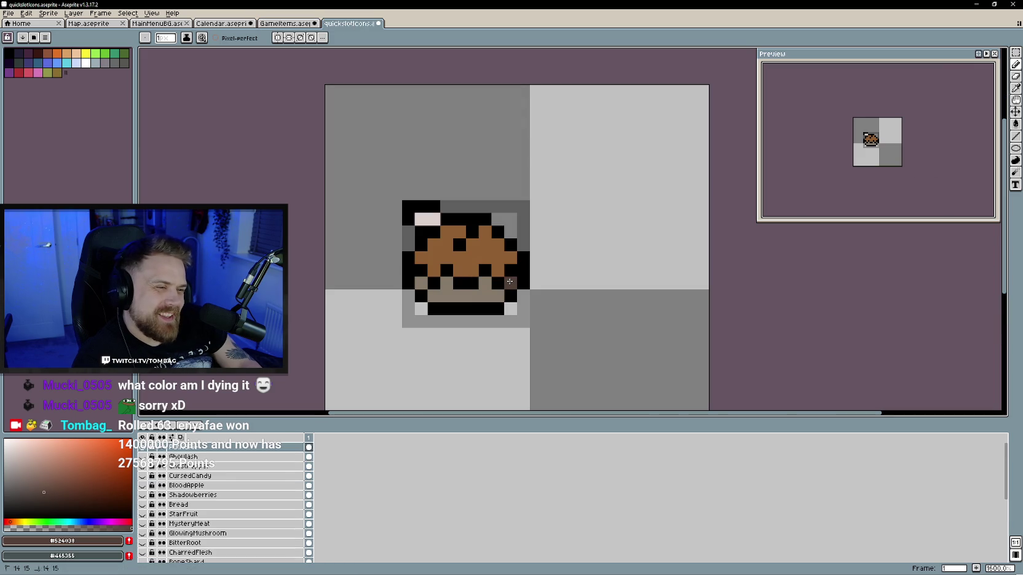
click(487, 285)
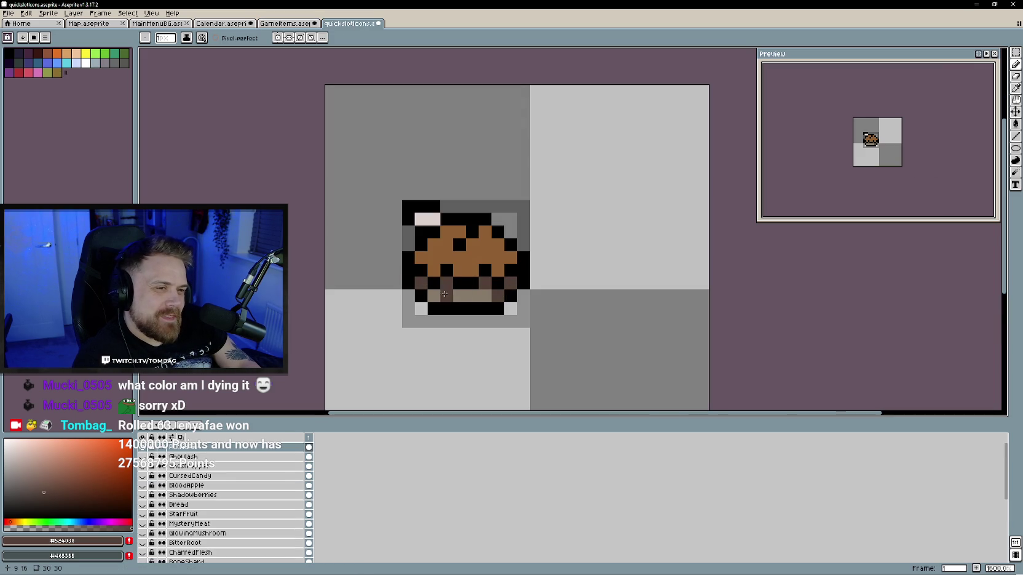
click(284, 24)
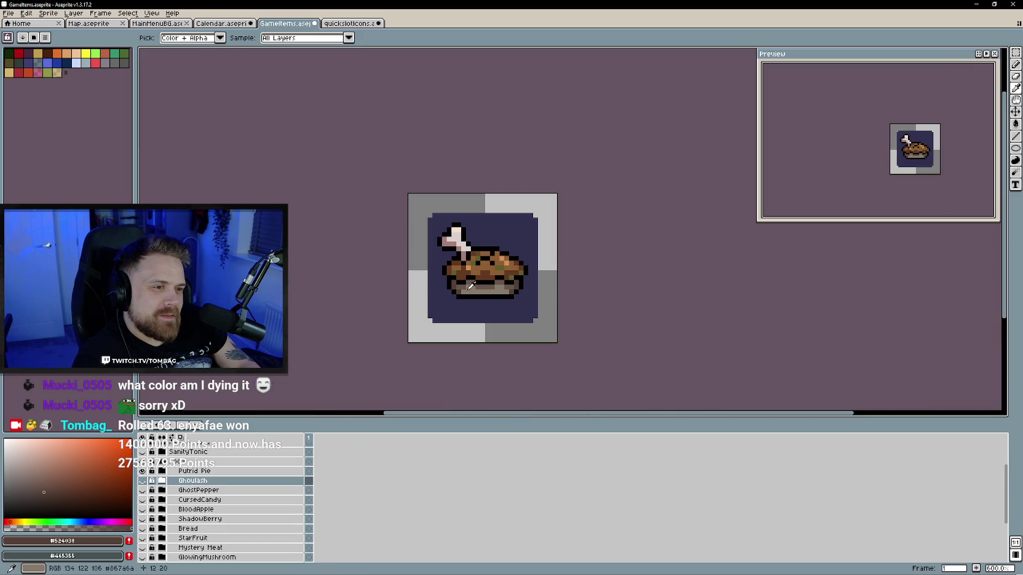
click(338, 25)
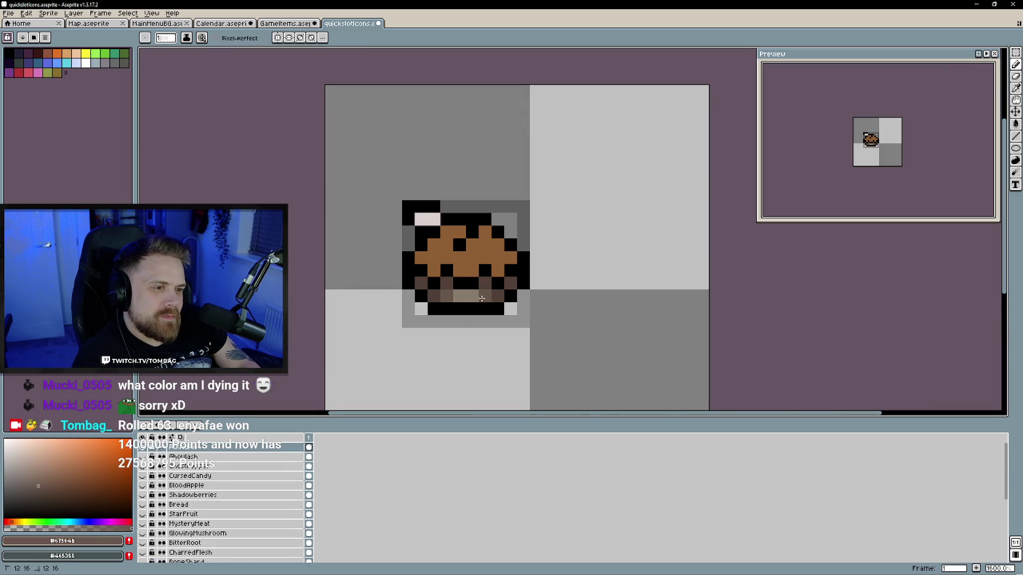
Add light orange highlights, sampled from the GameItems pie, to the pie top
click(280, 25)
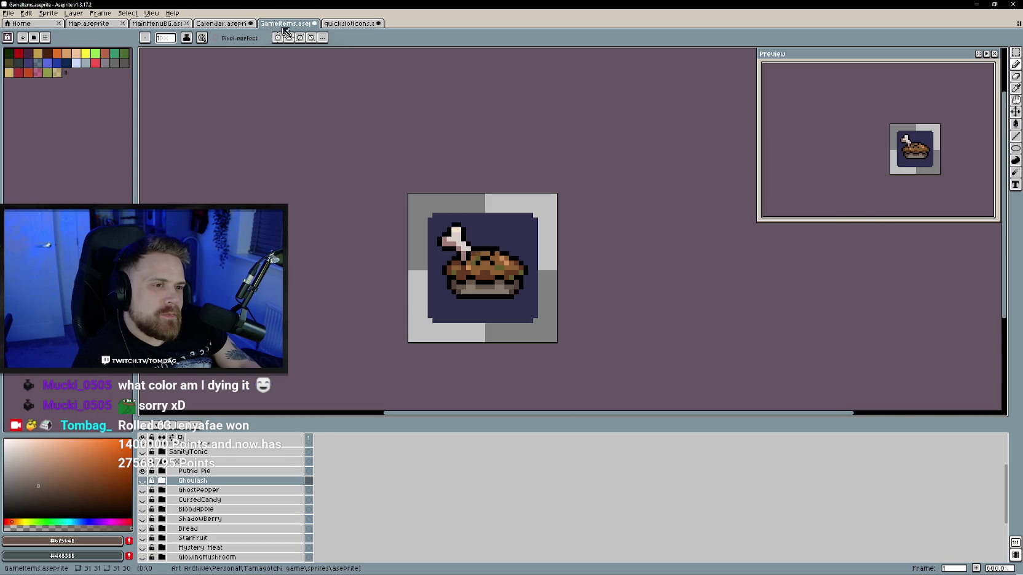
click(505, 252)
key(ctrl+Tab)
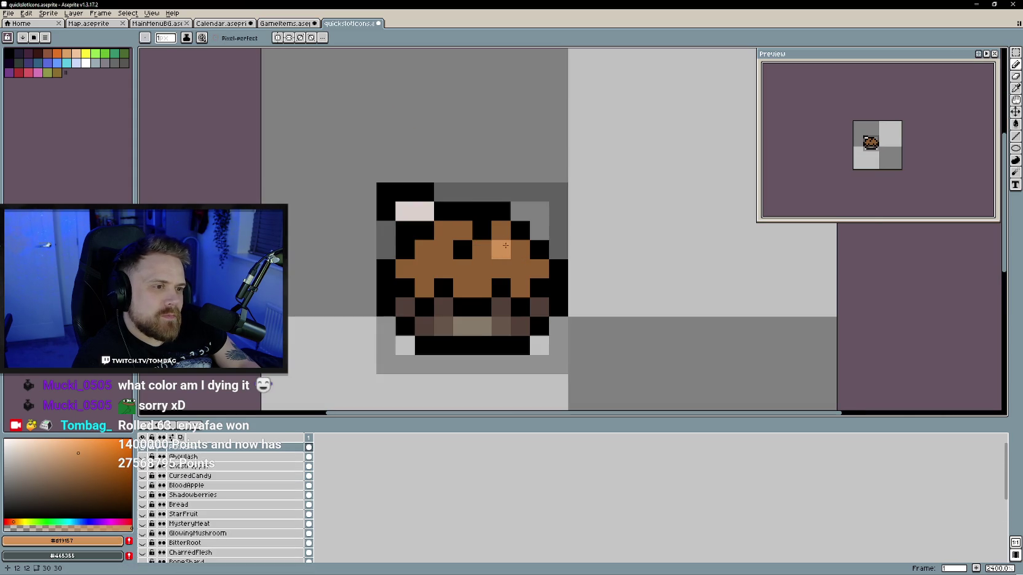
click(284, 23)
click(348, 24)
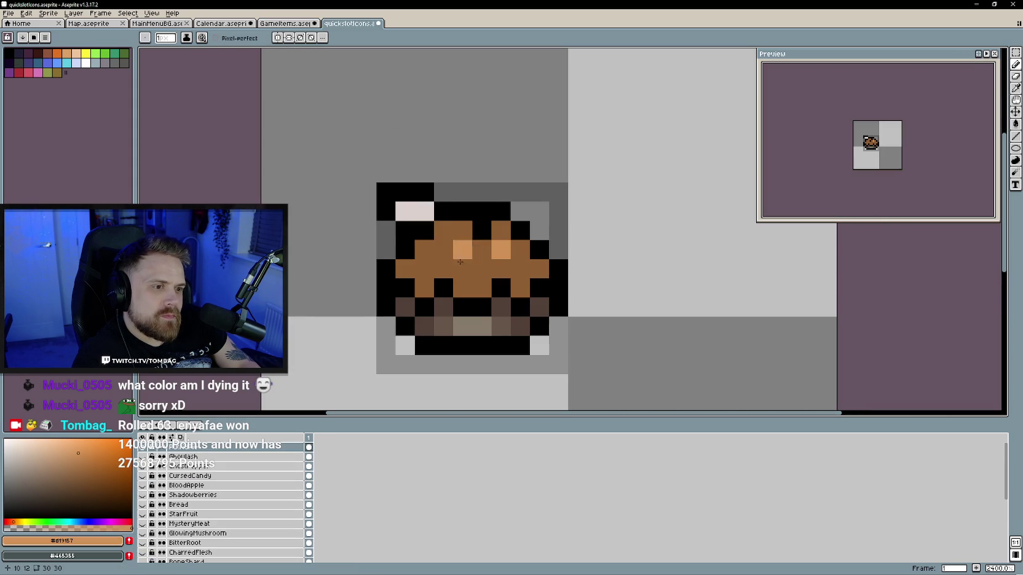
click(424, 268)
scroll(425, 269, down, 2)
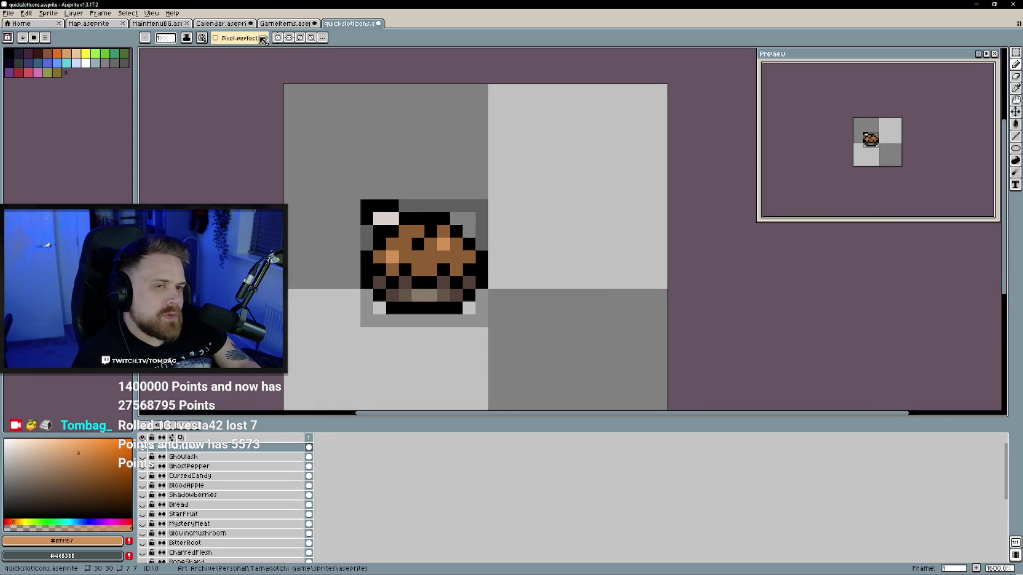
Dot olive speckles from the reference pie onto the pie filling
click(288, 25)
key(i)
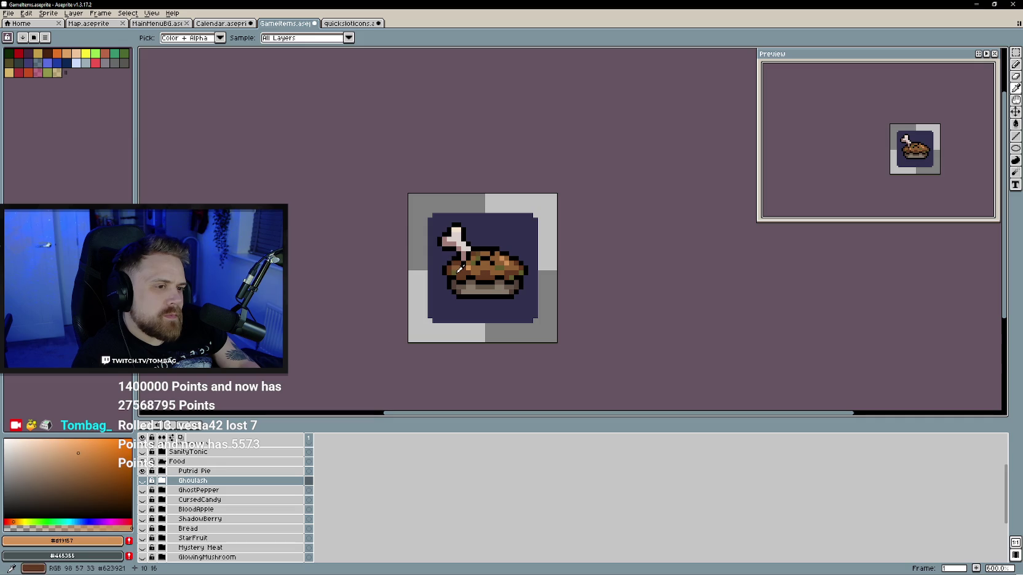
click(459, 270)
key(b)
click(348, 24)
click(404, 257)
click(456, 257)
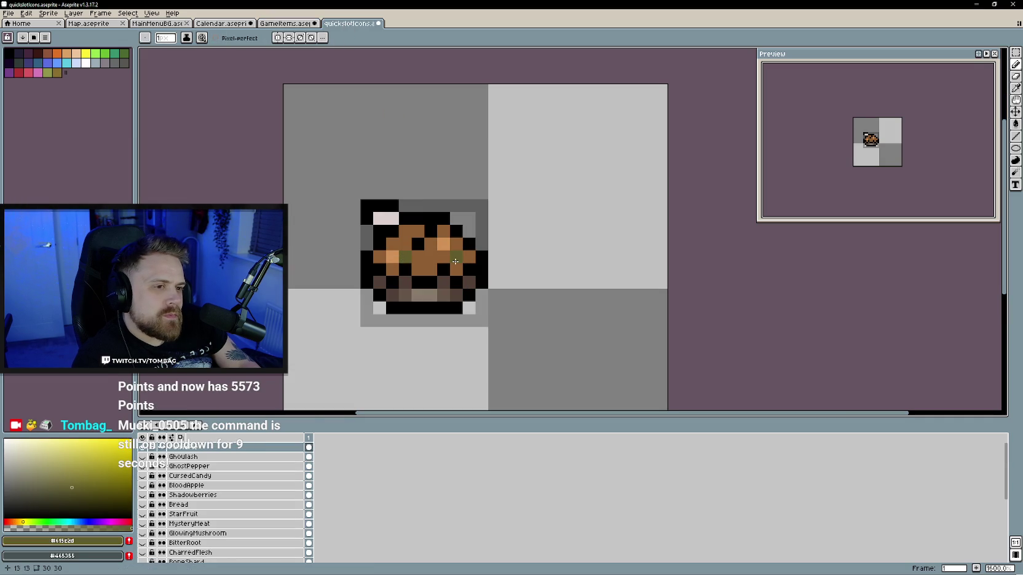
Shade a row and scattered pixels of the filling dark brown, including the left side
click(288, 25)
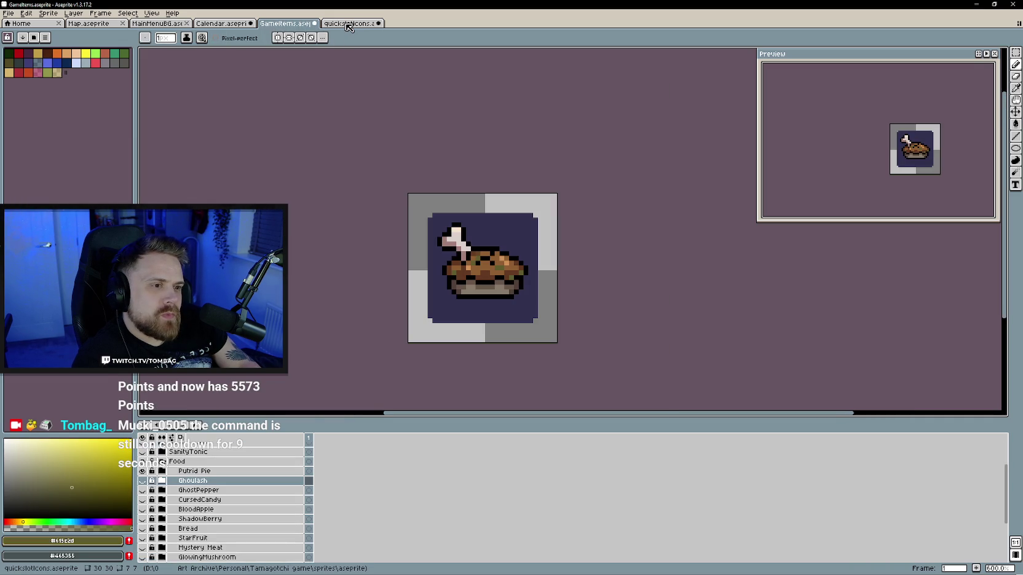
alt+click(479, 270)
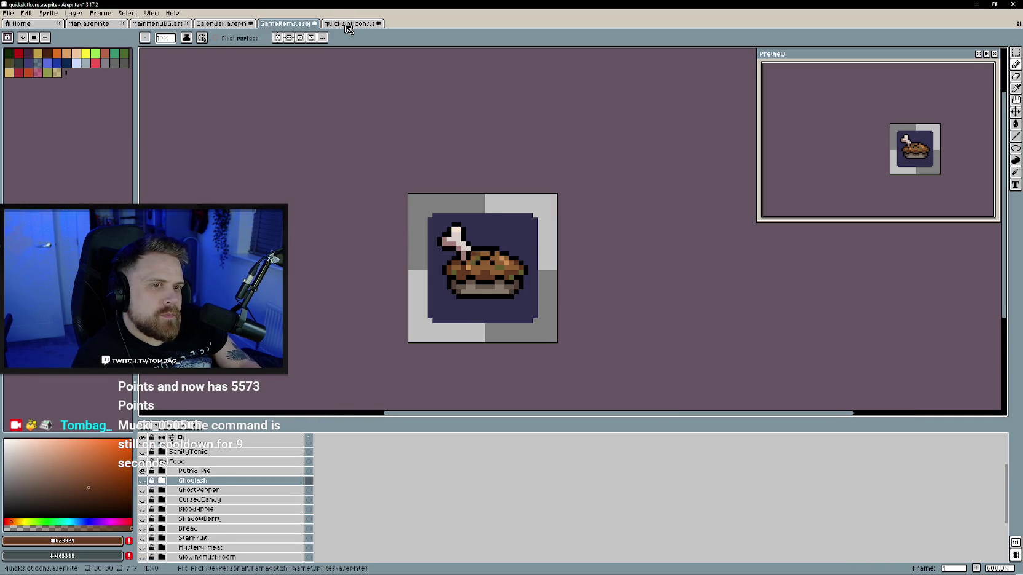
key(ctrl+Tab)
drag(418, 270, 431, 269)
click(406, 269)
click(456, 269)
click(469, 257)
click(379, 257)
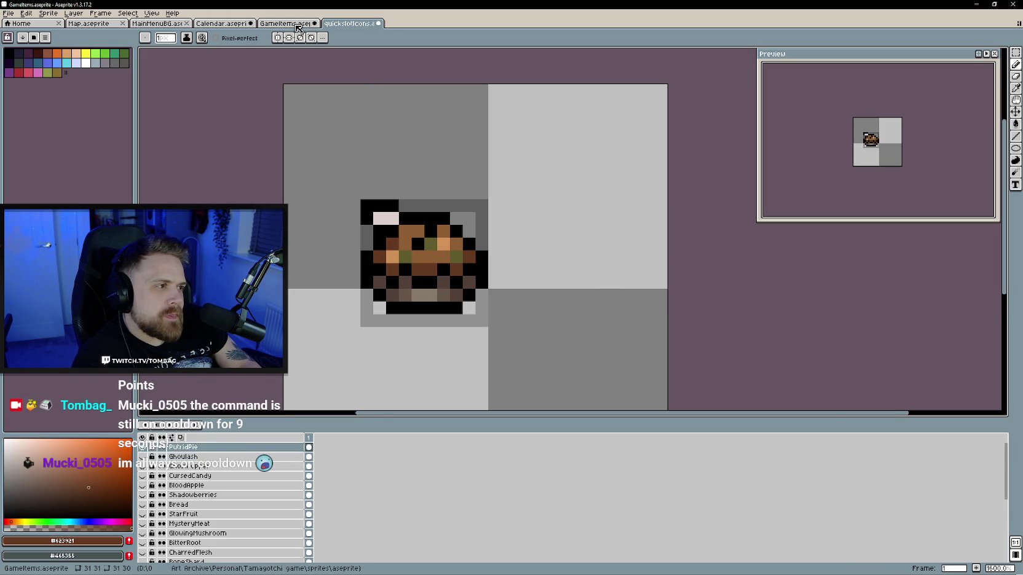
Paint the bone tip pinkish with a light pink highlight, restoring one top pixel to black
click(298, 28)
alt+click(450, 237)
click(354, 28)
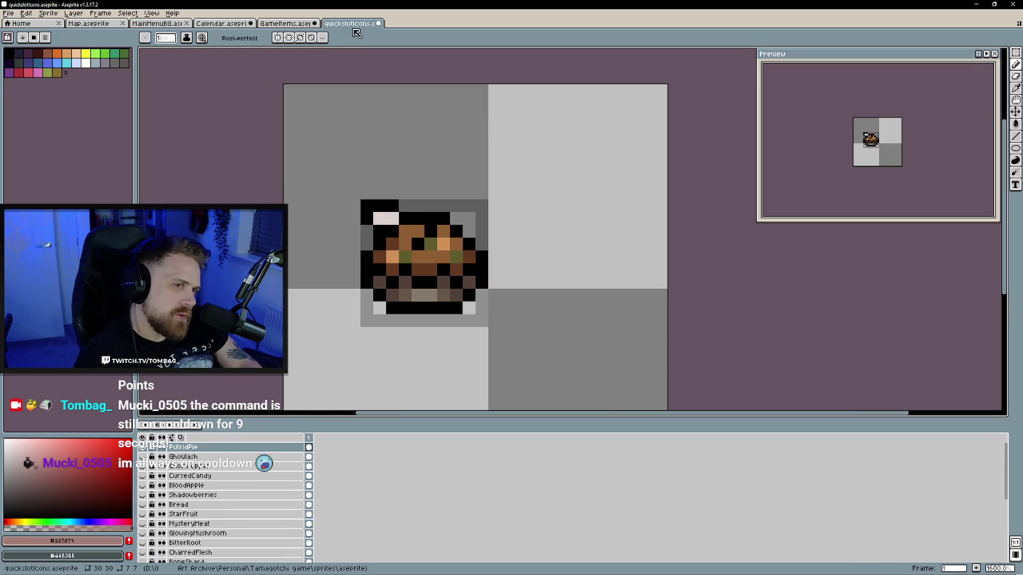
click(379, 218)
key(alt)
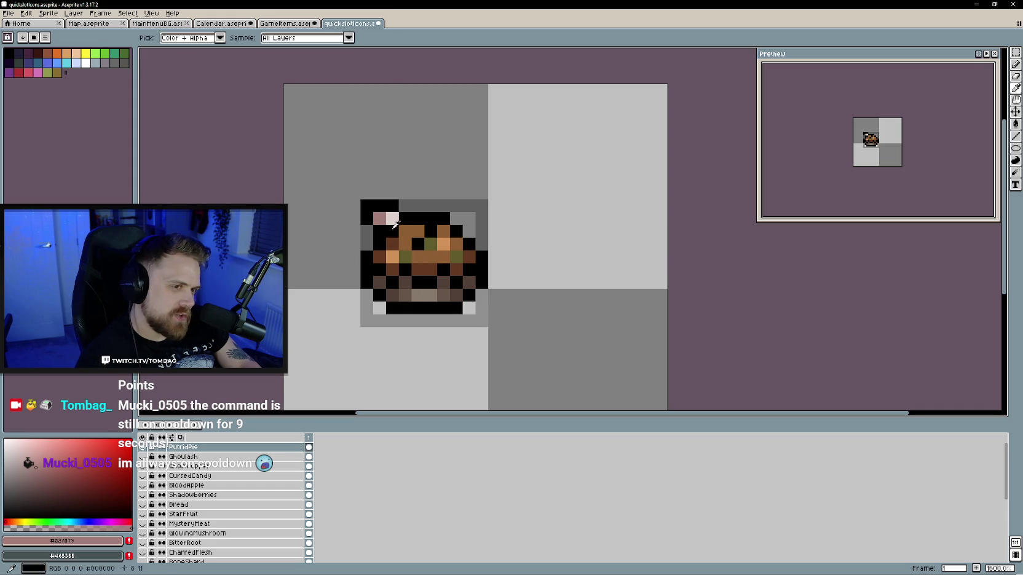
alt+click(394, 224)
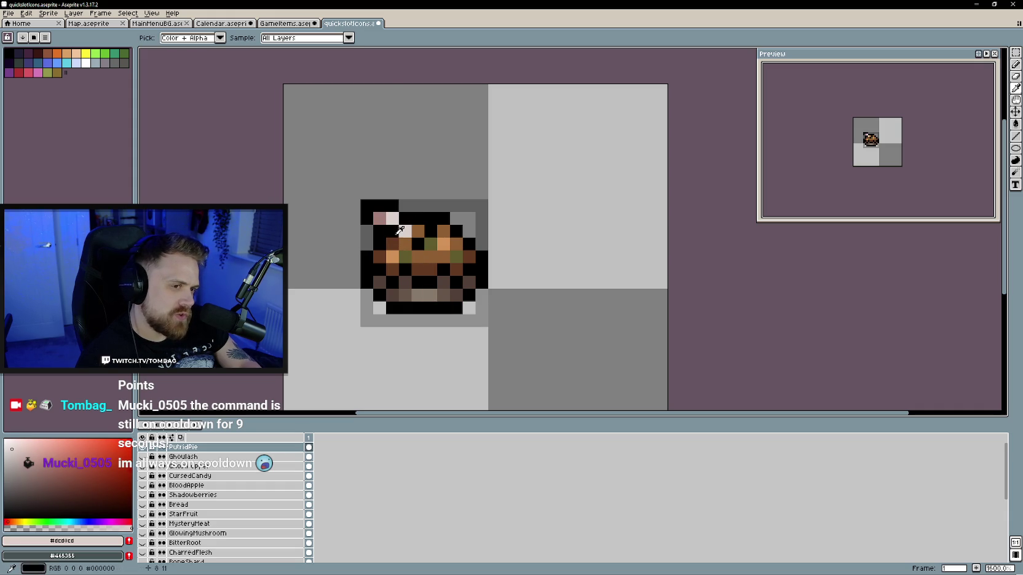
alt+click(400, 230)
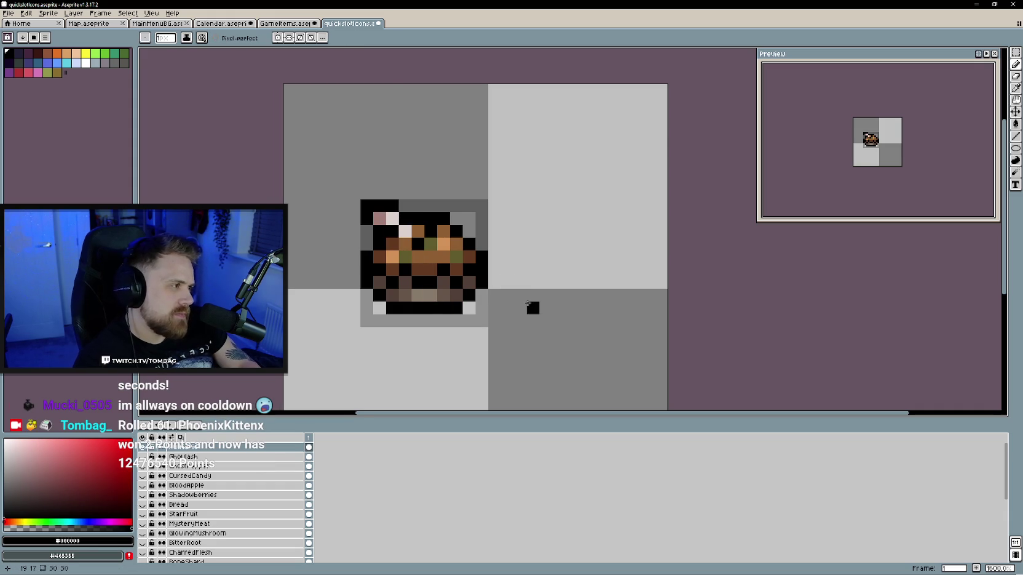
scroll(506, 296, down, 1)
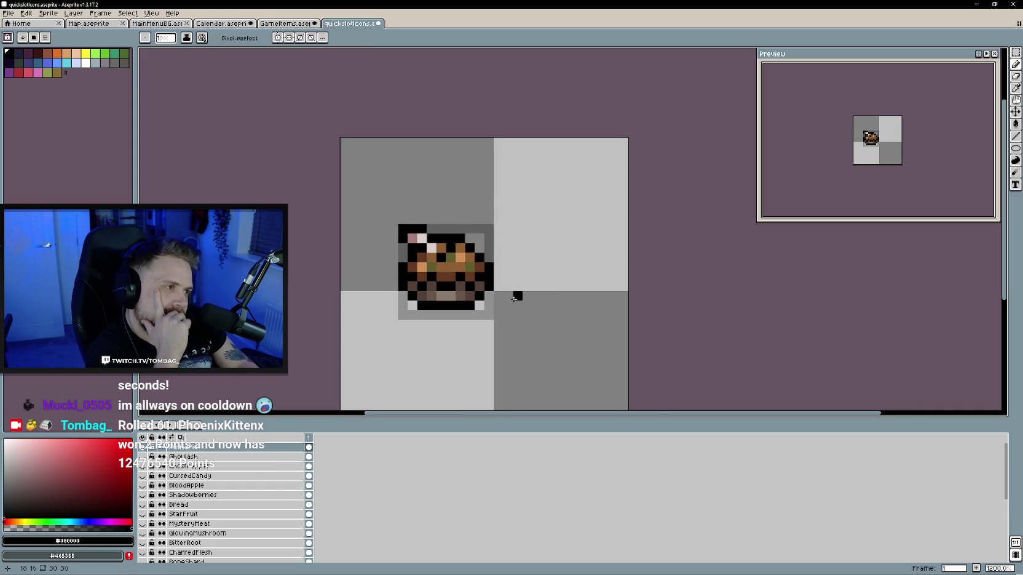
click(422, 242)
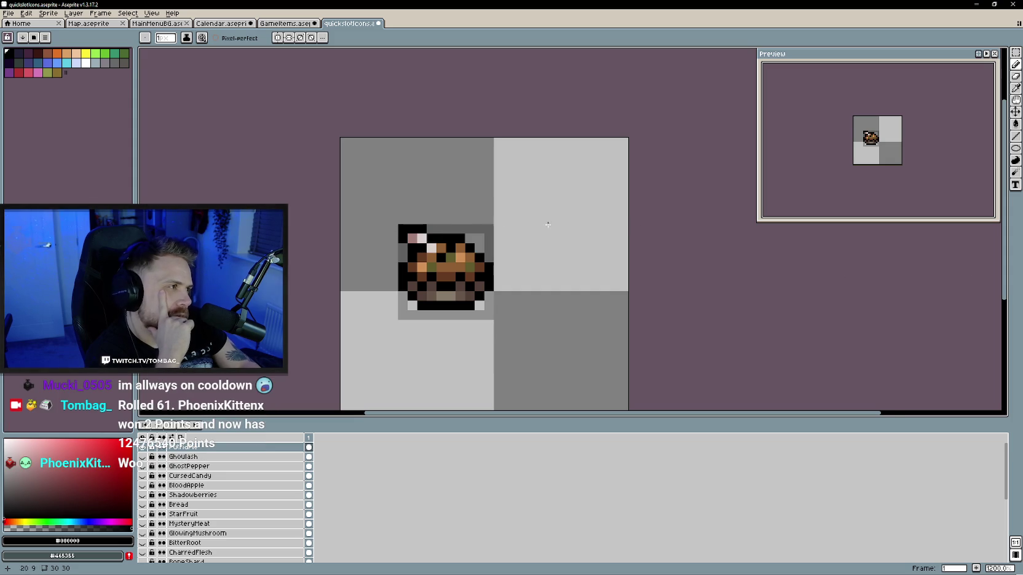
scroll(462, 275, up, 1)
Paint the top-left corner pixels dark maroon and the bottom outline row dark brown
alt+click(329, 294)
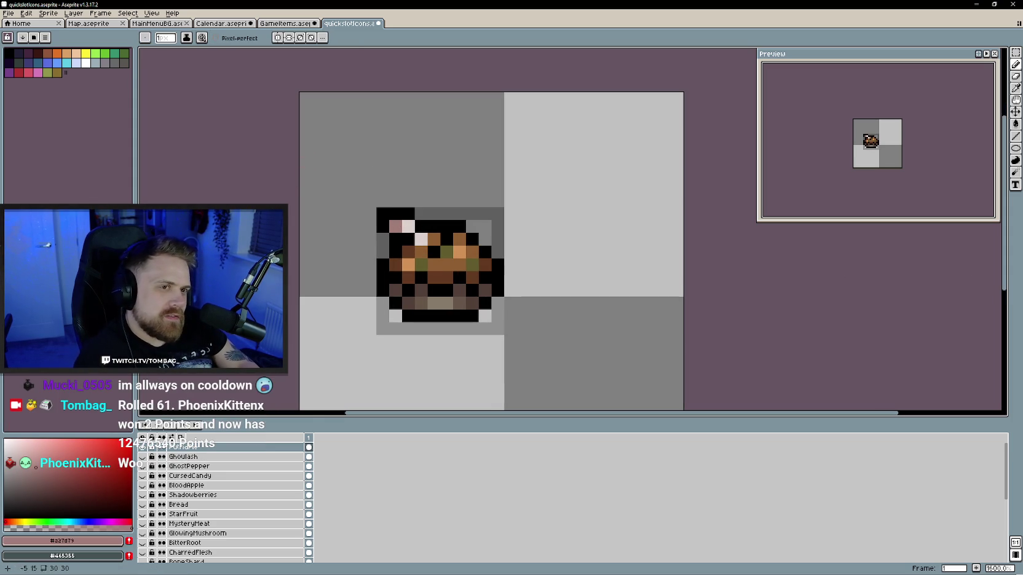
drag(382, 227, 383, 214)
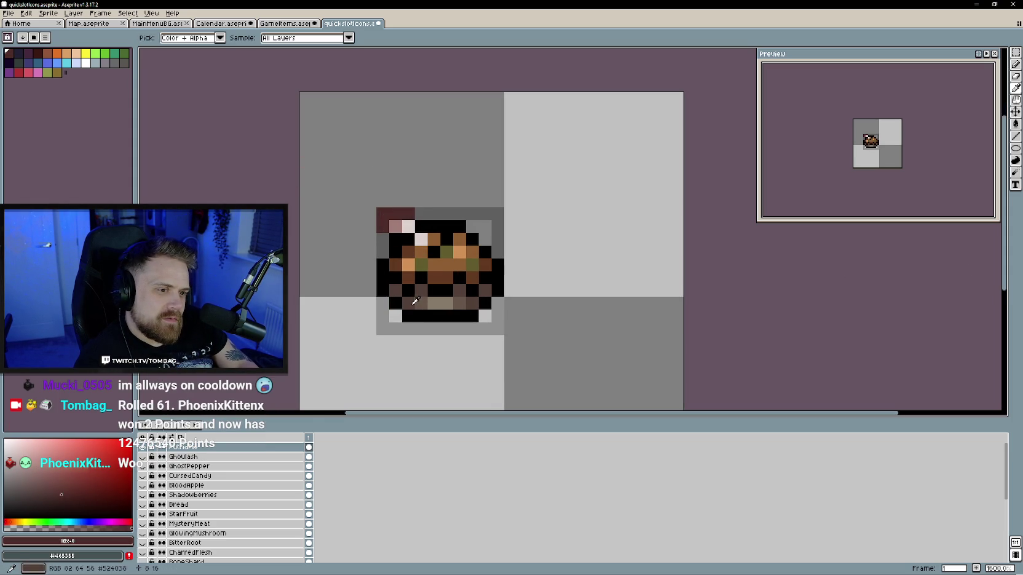
click(10, 522)
click(63, 510)
drag(409, 316, 472, 315)
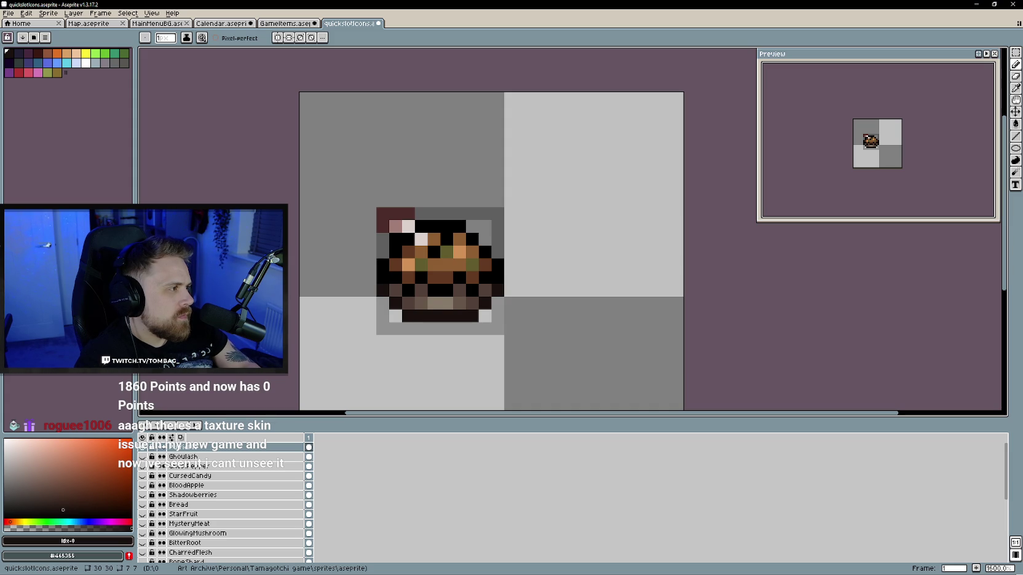
drag(769, 292, 782, 292)
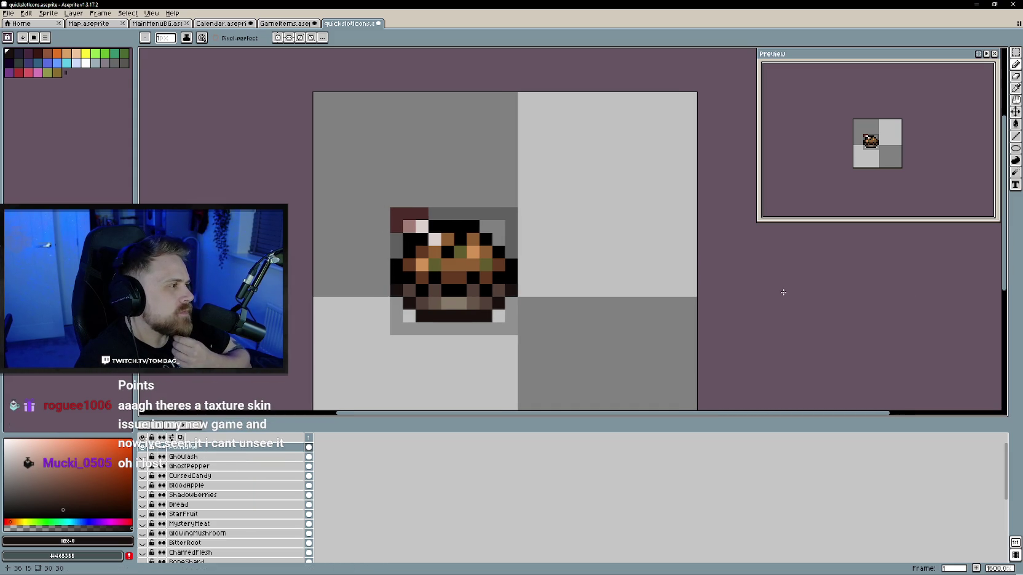
drag(785, 293, 780, 300)
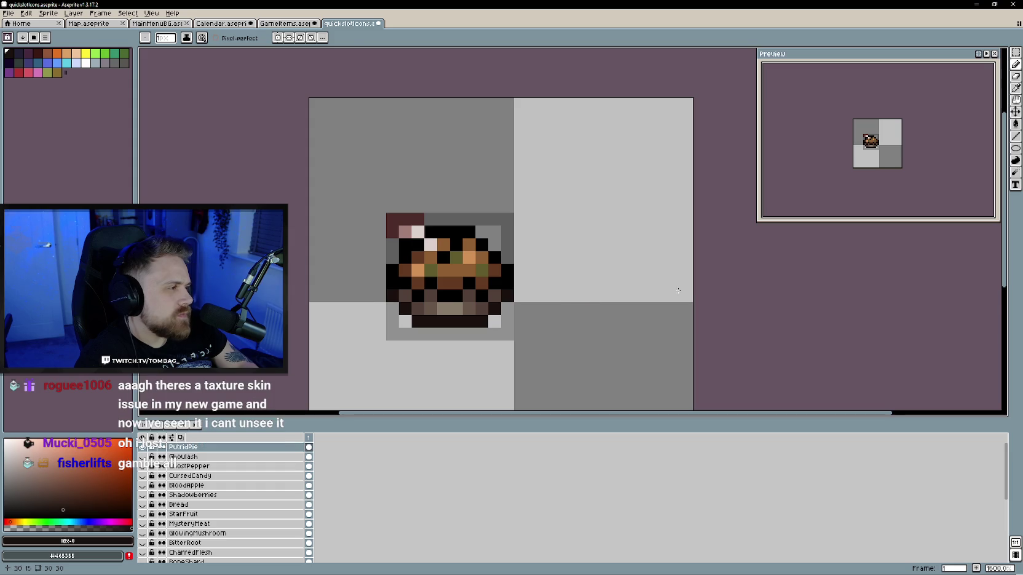
Recolour the black outline pixels along the pie top brown, using a brown sampled from the sprite
key(i)
click(495, 279)
key(b)
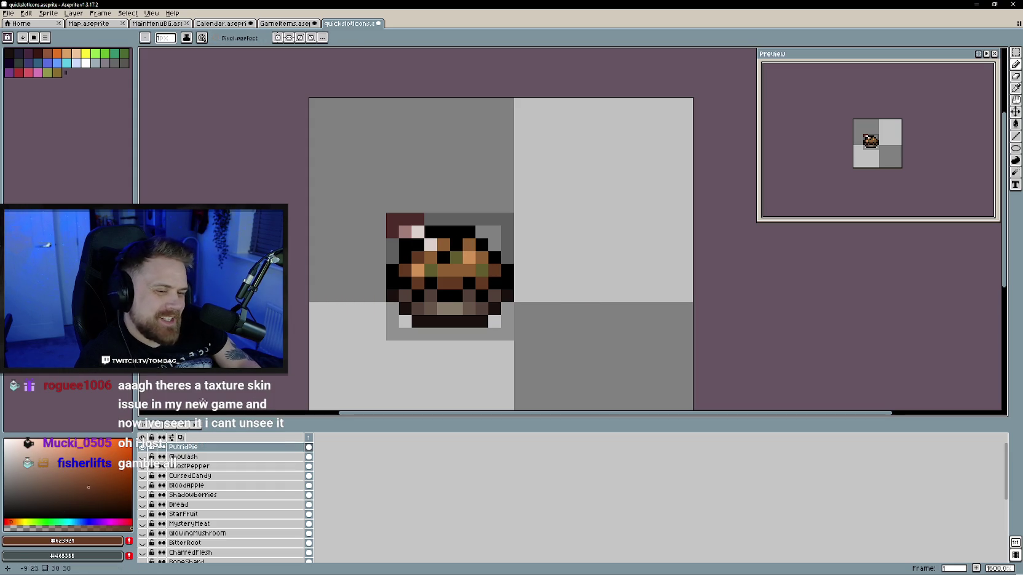
click(469, 232)
mouse_move(450, 230)
mouse_down()
mouse_move(430, 233)
mouse_move(441, 258)
mouse_move(390, 275)
mouse_move(427, 296)
mouse_move(482, 296)
mouse_move(507, 281)
mouse_move(482, 244)
mouse_up()
scroll(578, 297, down, 4)
drag(579, 311, 550, 320)
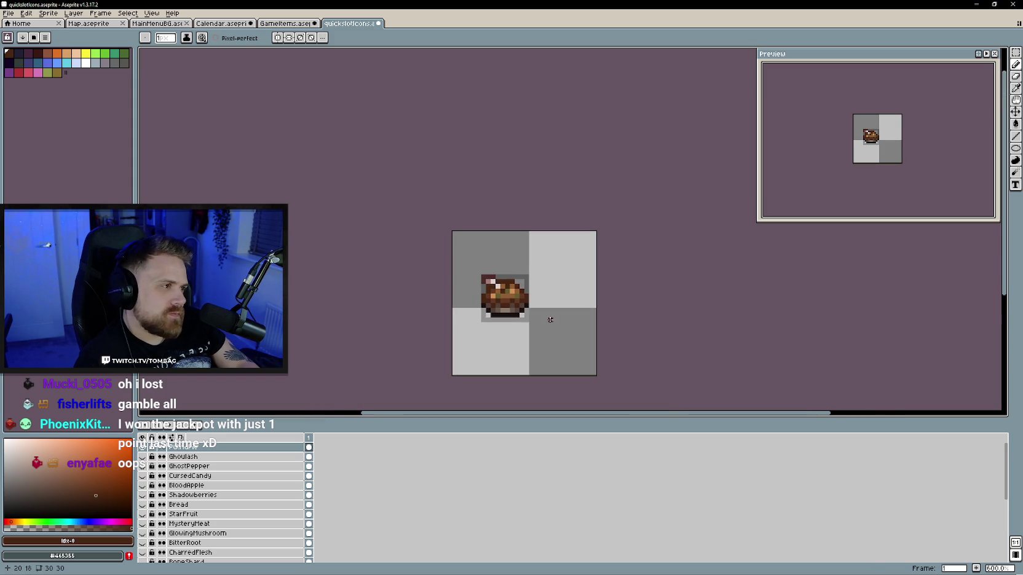
click(8, 12)
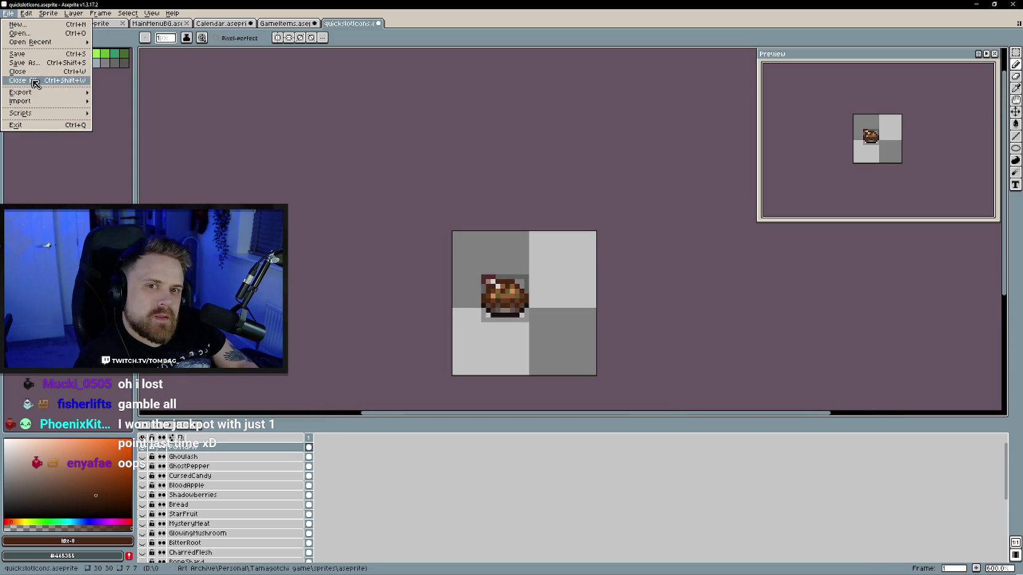
Save the quickslotIcons file
click(18, 54)
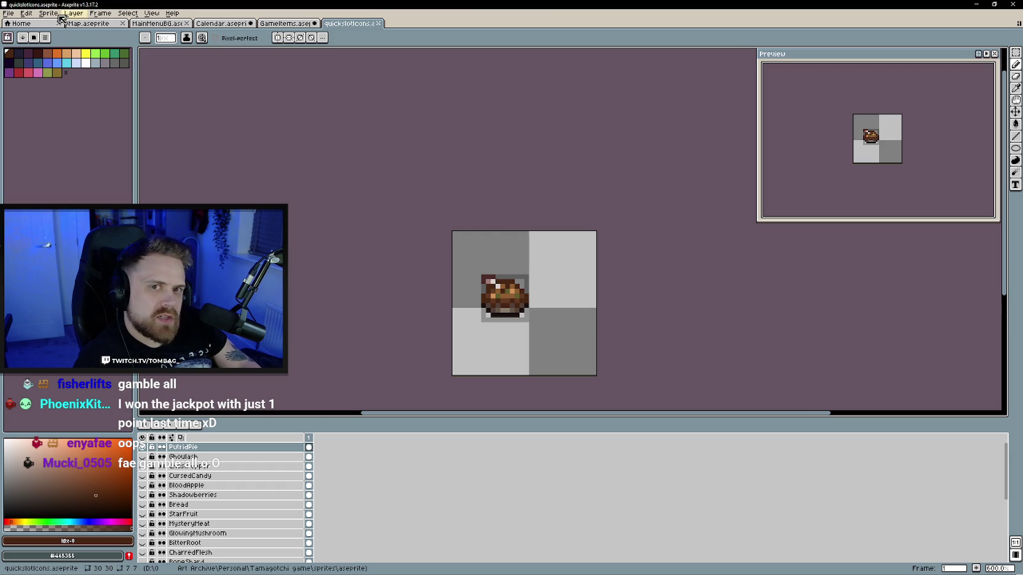
click(12, 13)
click(17, 53)
Save the Calendar file and minimize the Aseprite window
click(278, 24)
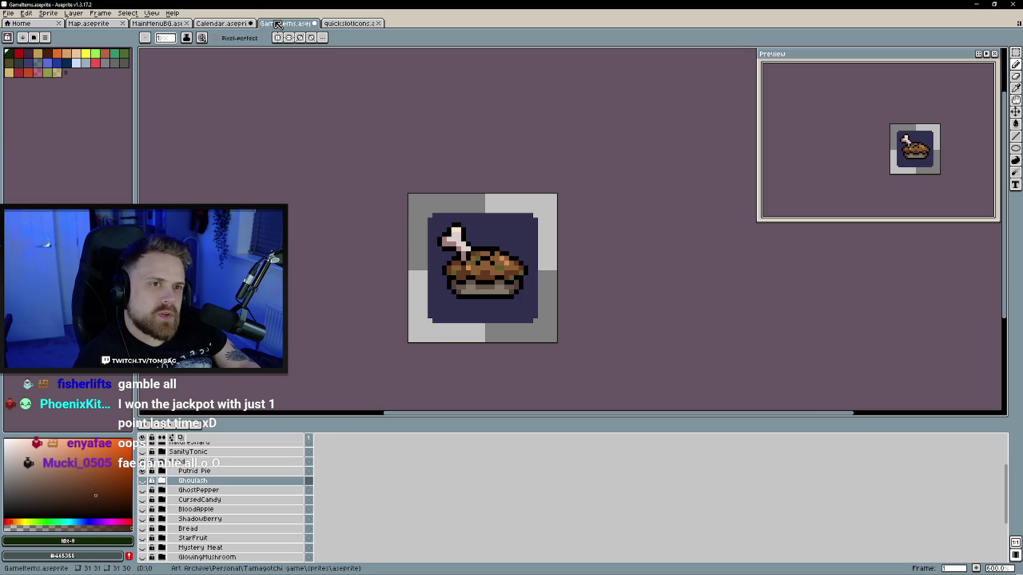
click(226, 24)
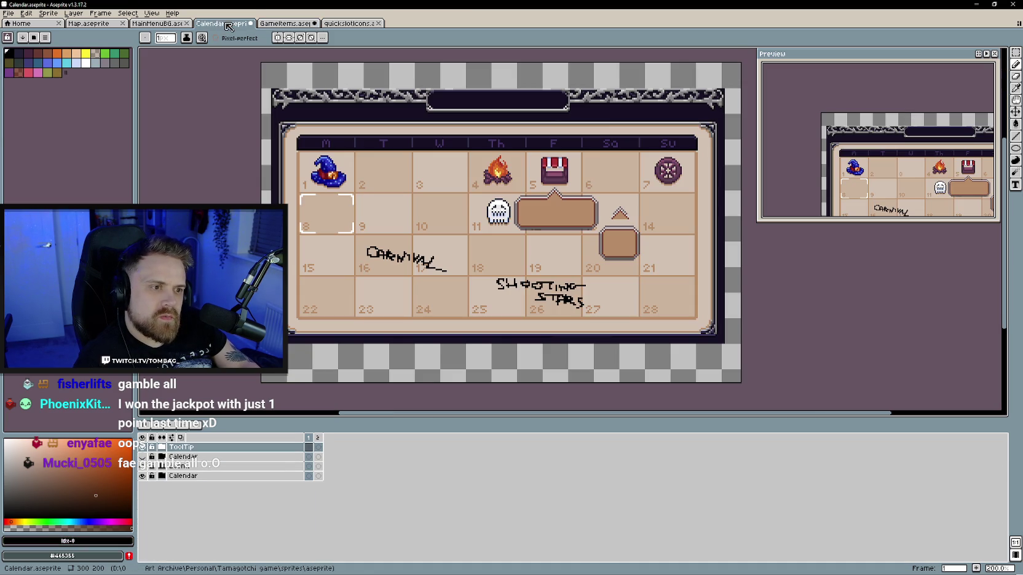
click(12, 13)
click(19, 41)
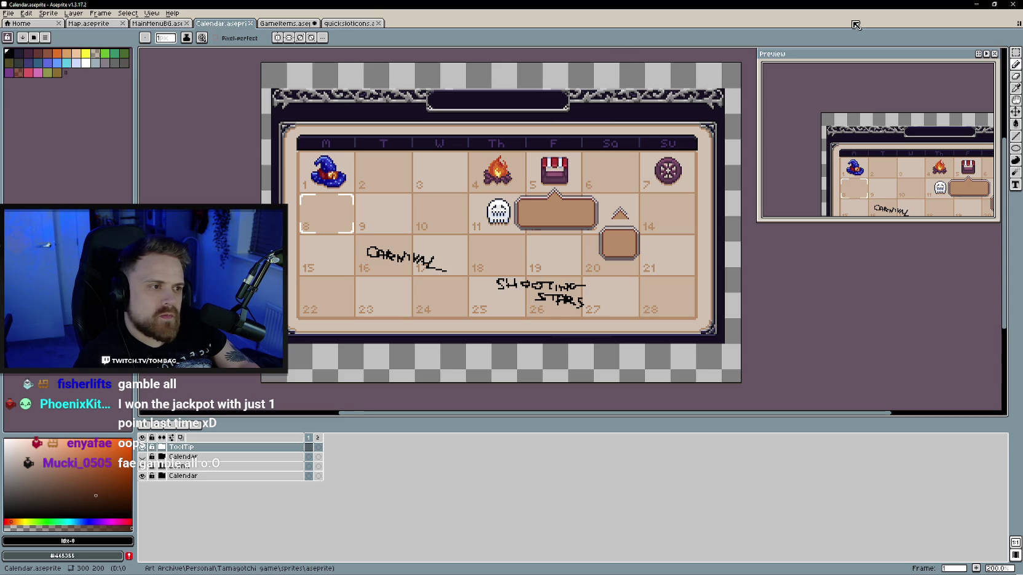
click(982, 6)
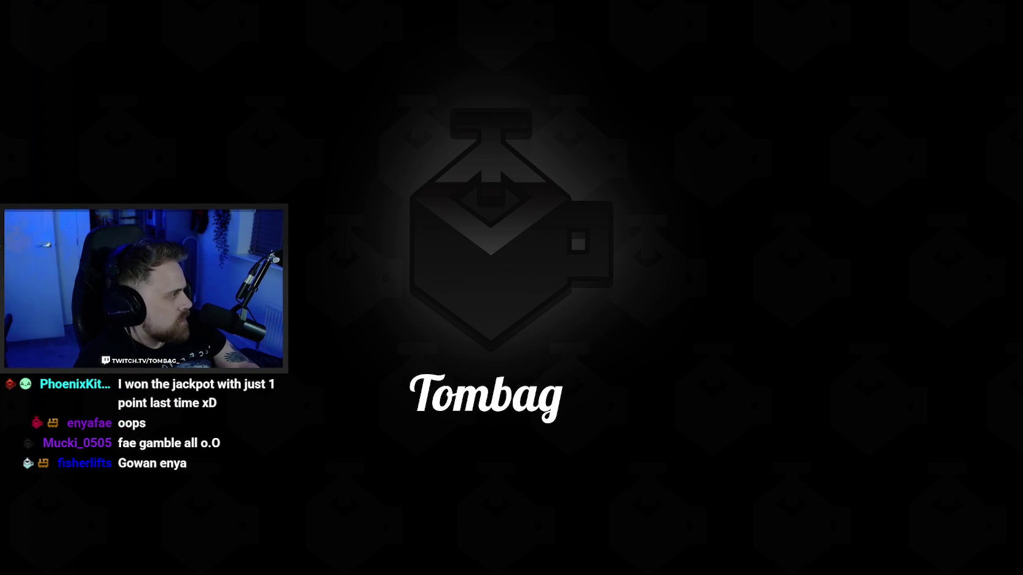
Bring Aseprite back, drag the timeline splitter down for a taller canvas, then return to Unity
key(alt+Tab)
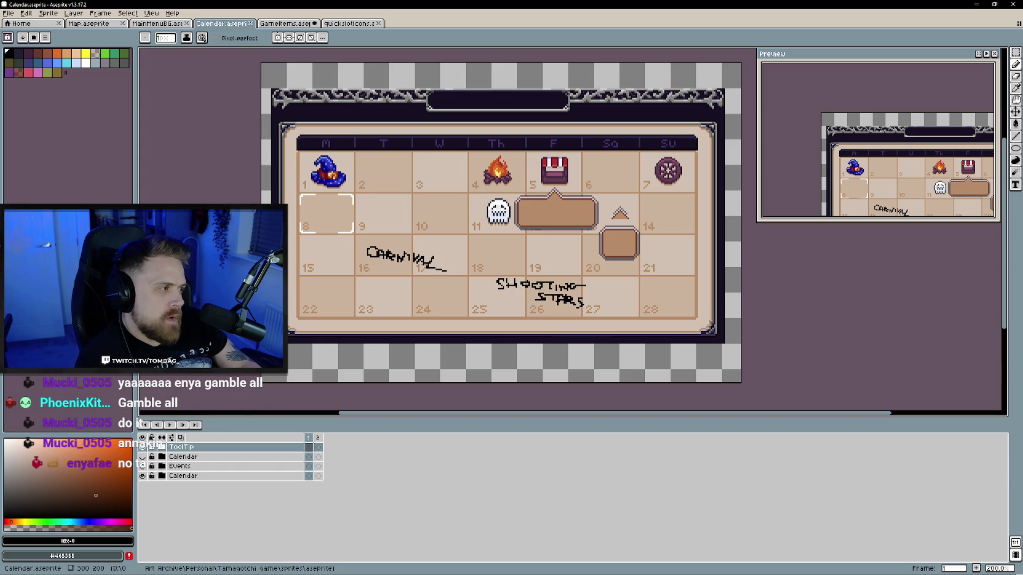
drag(697, 422, 697, 440)
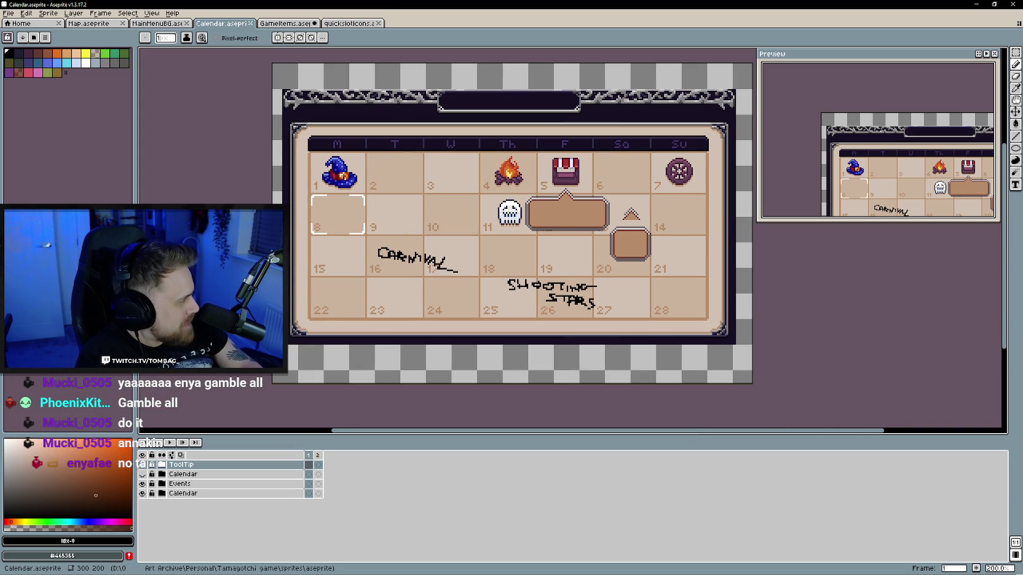
key(alt+Tab)
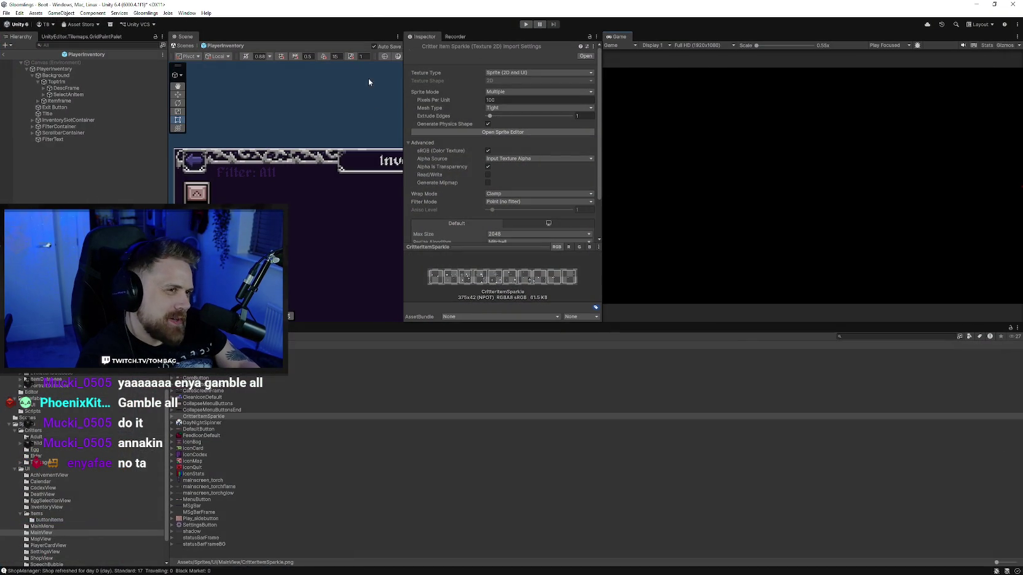
Save the Unity project, run Gloomlings > Debug > New Game — Wipe ALL Data, confirm, and play
click(6, 13)
click(52, 98)
click(145, 13)
mouse_move(172, 22)
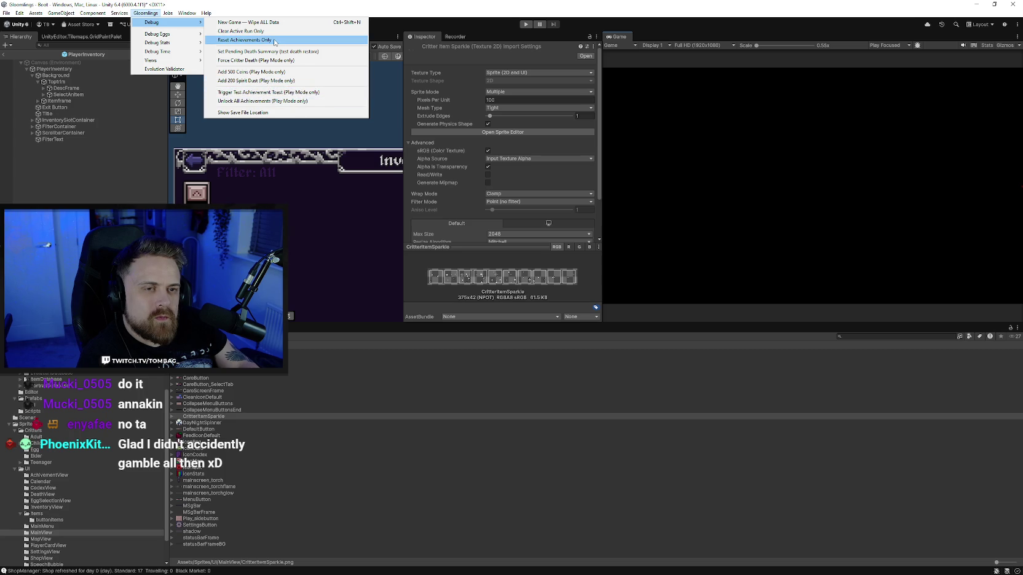
click(270, 22)
click(523, 309)
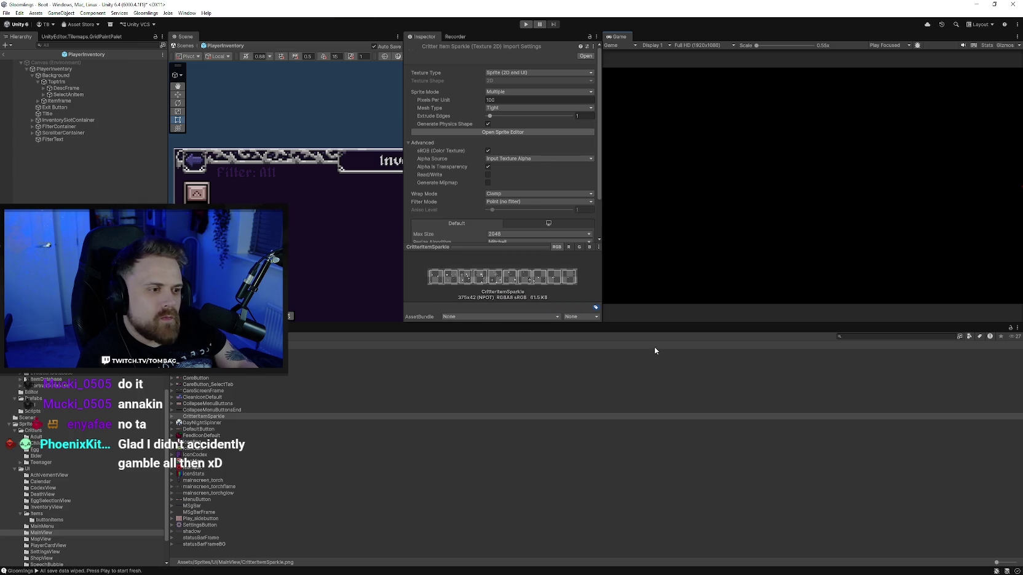
click(525, 24)
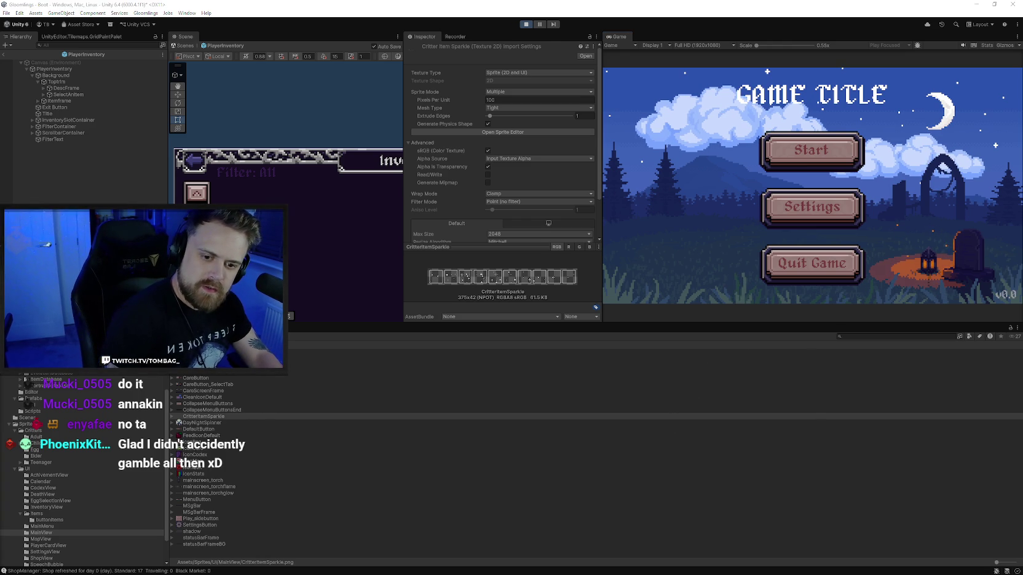
click(639, 329)
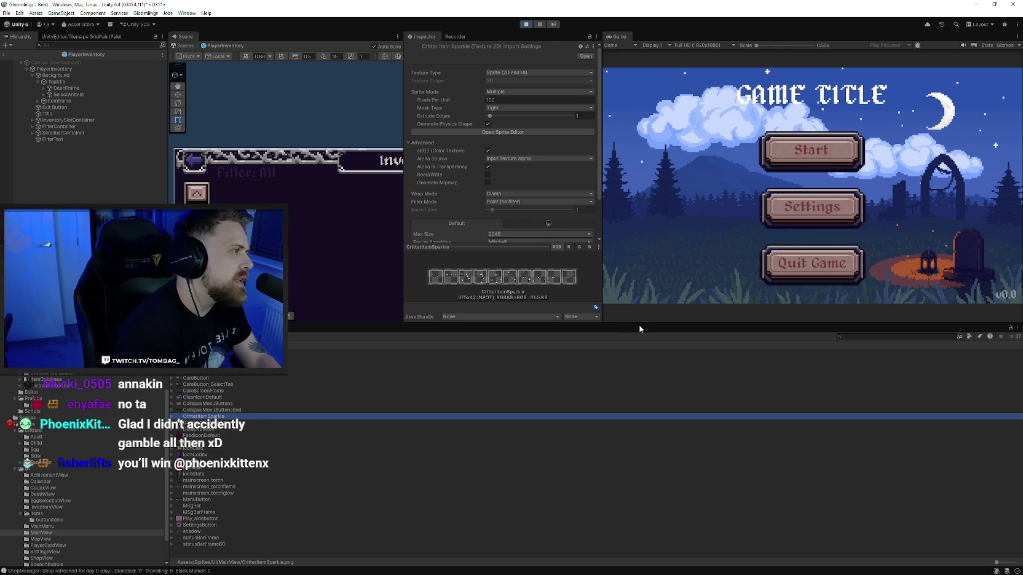